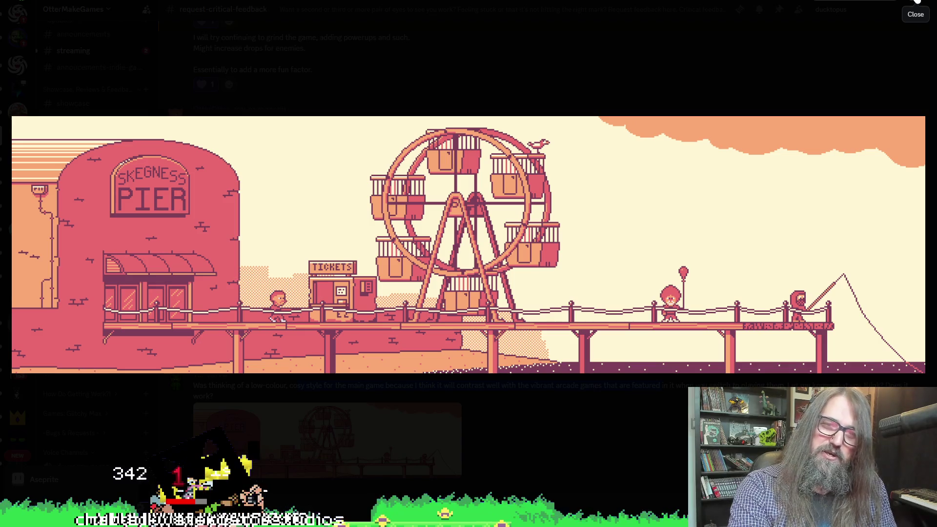
Step: Close Discord's enlarged pier artwork preview and switch to the GameMaker project
left_click(917, 2)
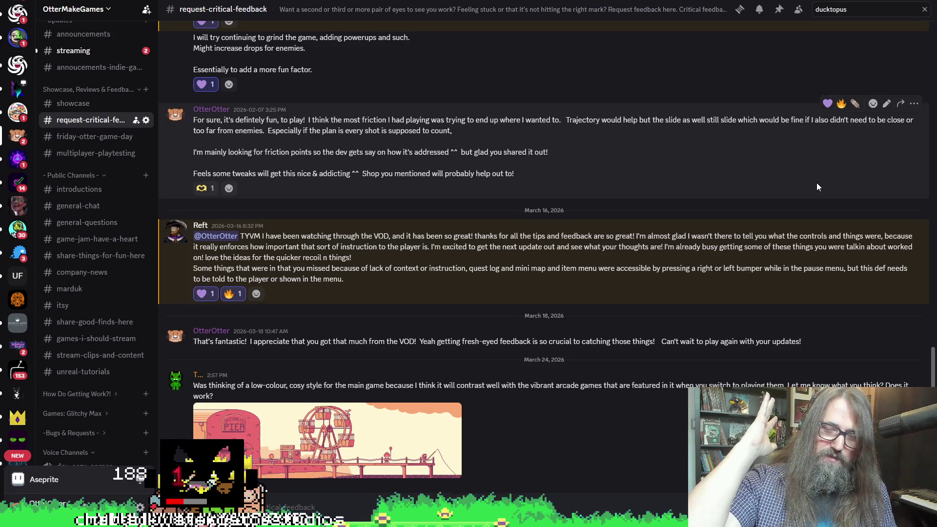
key("alt+Tab")
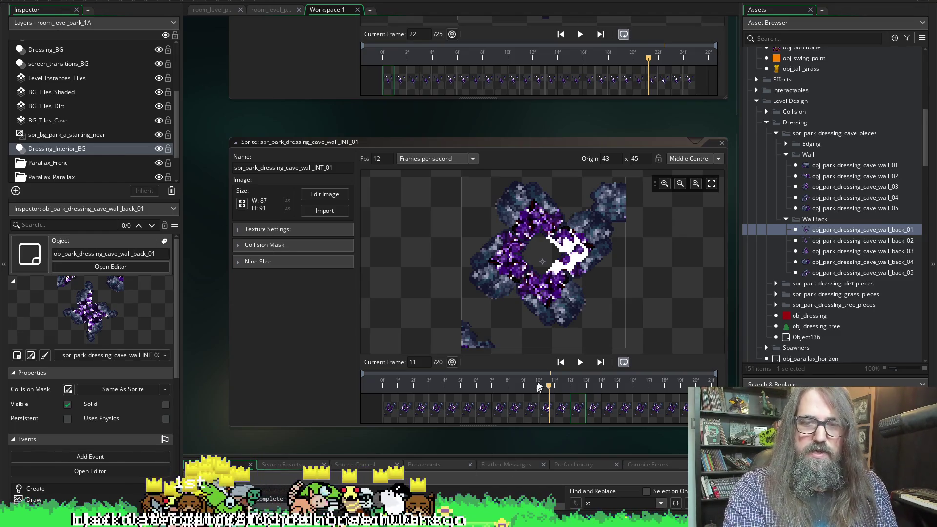
Step: Play and pause the INT_01 wall sprite animation, then scroll to the other wall pieces
left_click(580, 362)
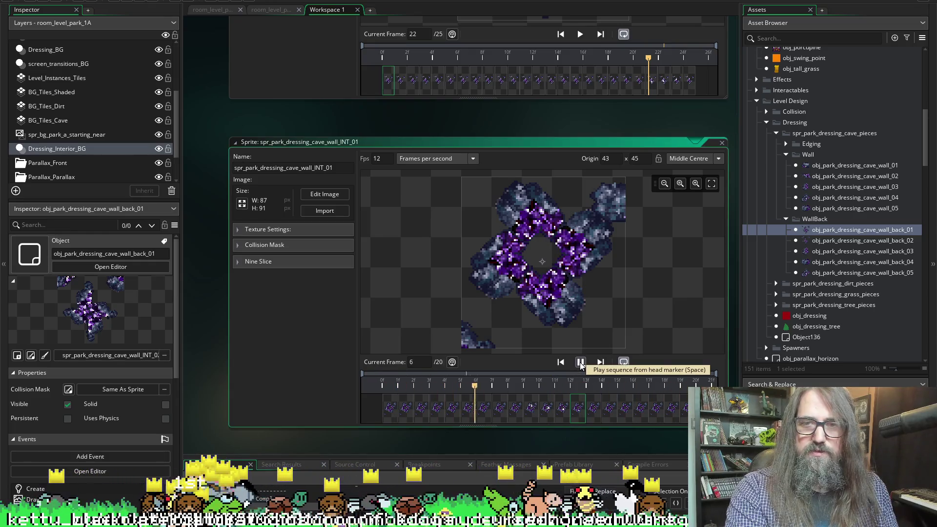
left_click(581, 362)
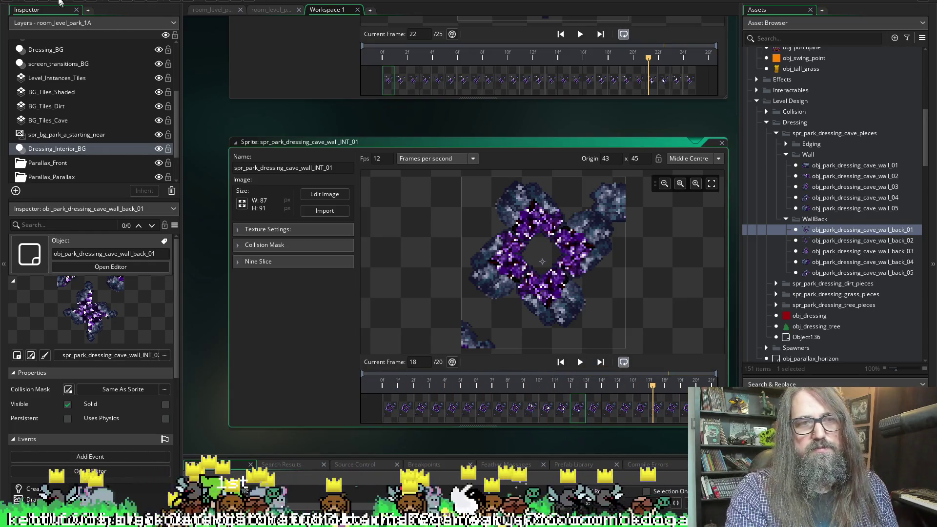
left_click(78, 4)
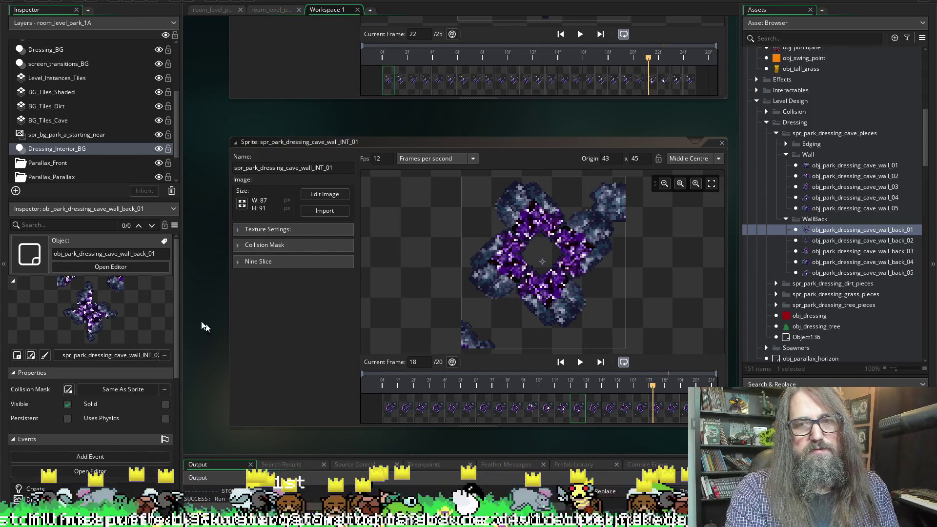
scroll(212, 175, "up", 5)
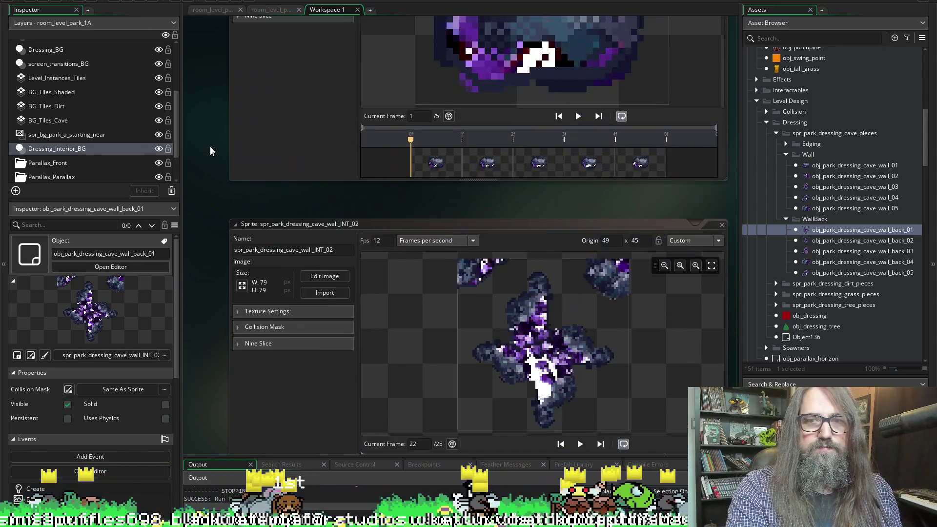
scroll(244, 191, "up", 5)
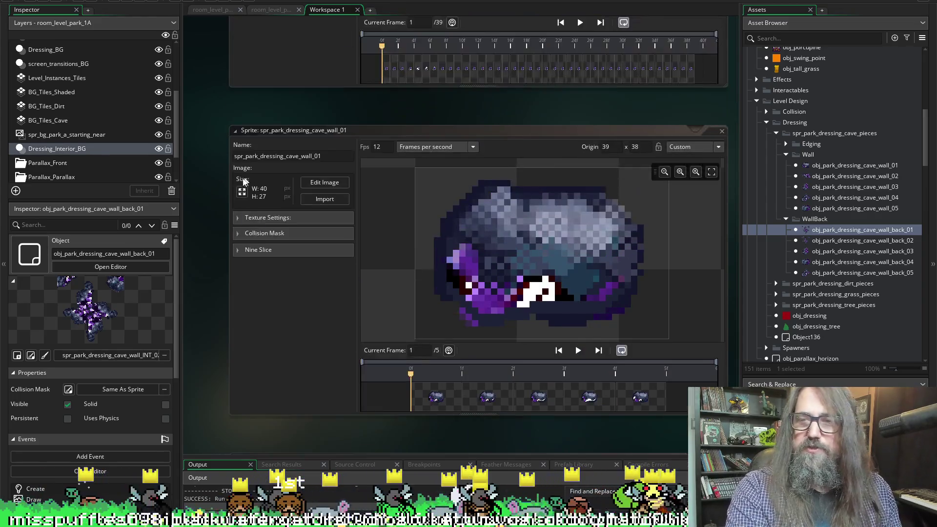
scroll(241, 187, "up", 2)
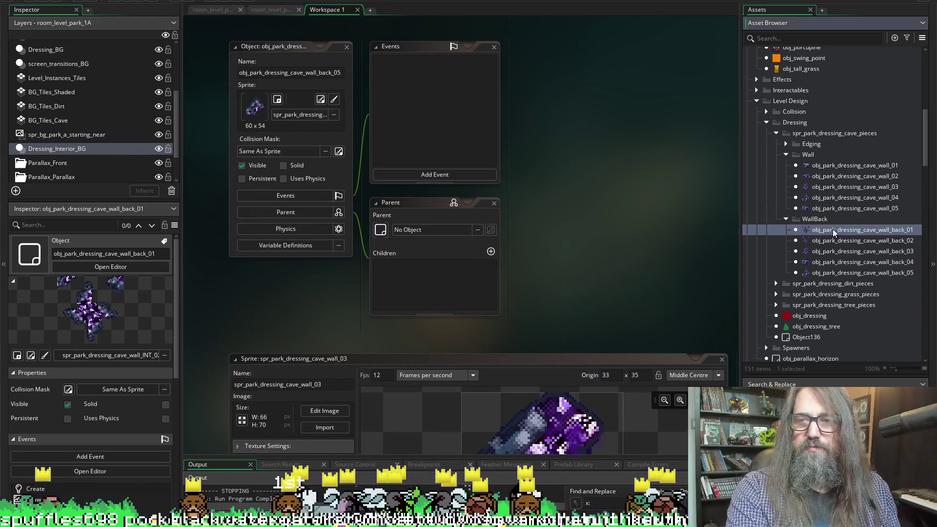
Step: In wall_back_01's Draw event, replace the far layer's _offset[1] with y
double_click(834, 230)
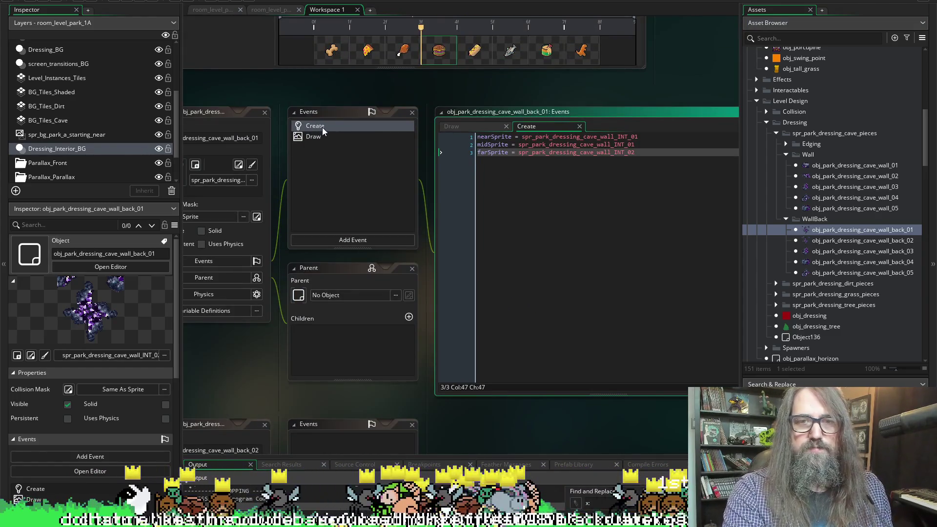
left_click(322, 136)
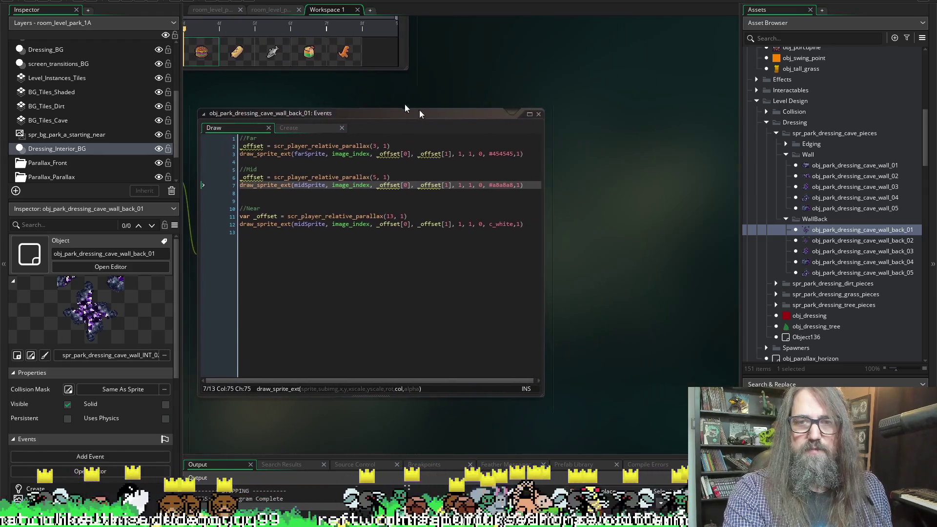
left_click(458, 154)
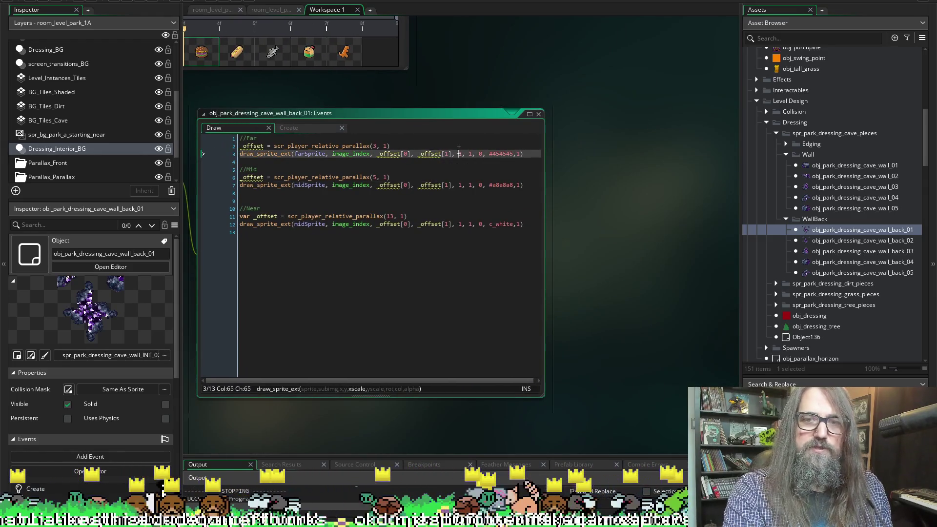
left_click_drag(451, 154, 422, 162)
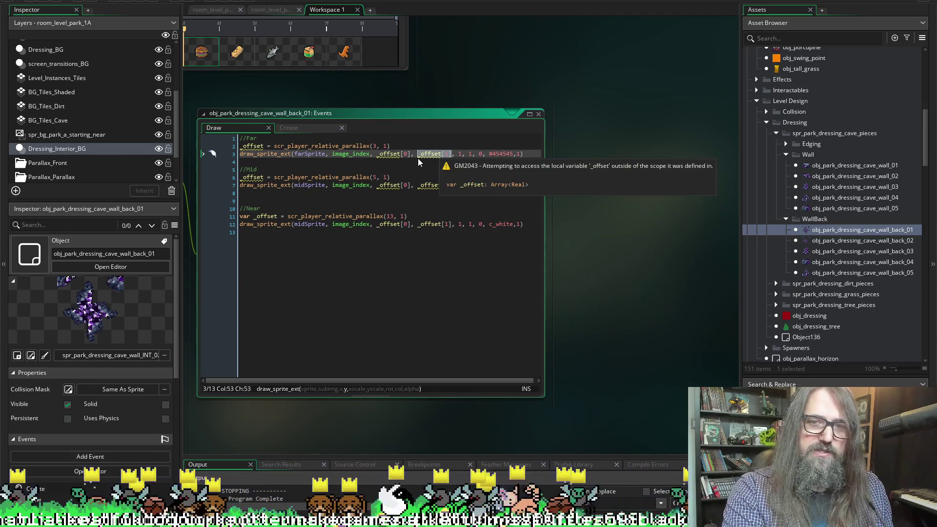
type("y")
key("Escape")
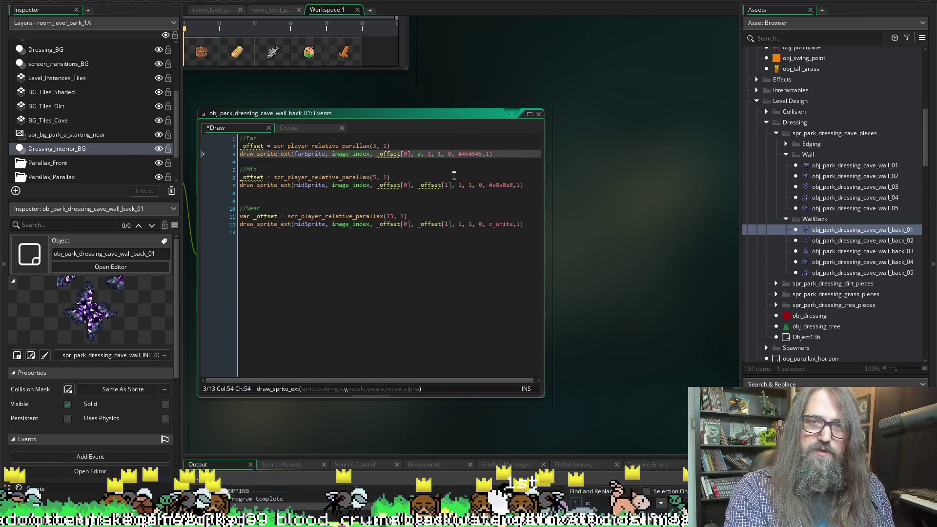
Step: Replace _offset[1] with y for the mid and near layers, then run the game
left_click_drag(453, 185, 419, 186)
type("y")
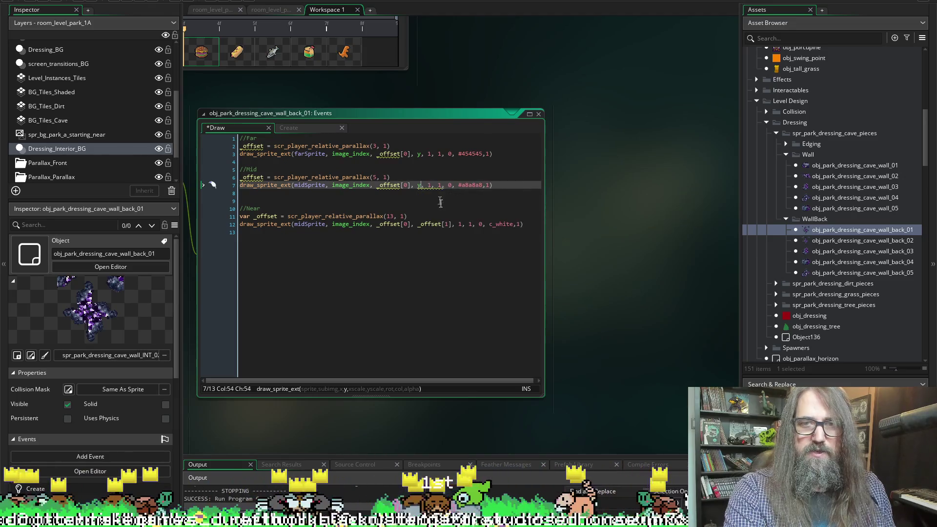
left_click(406, 217)
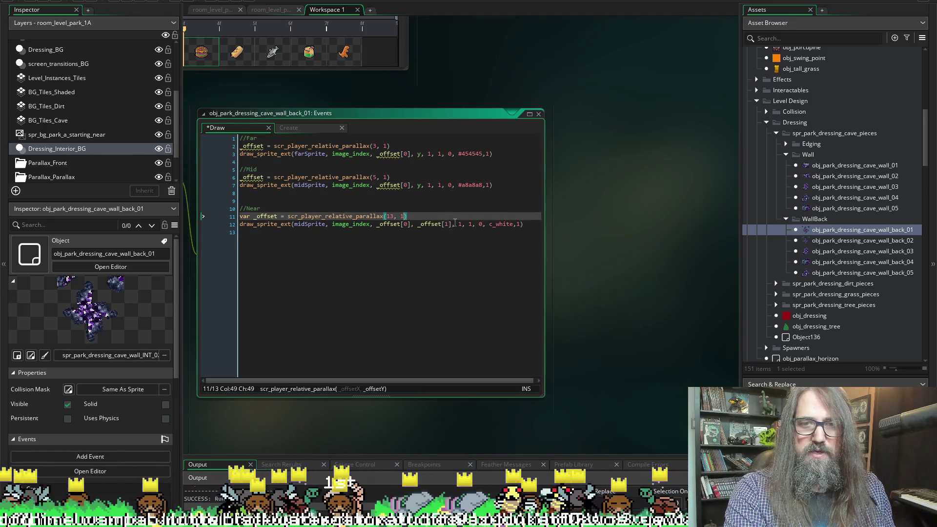
left_click_drag(453, 224, 418, 224)
type("y")
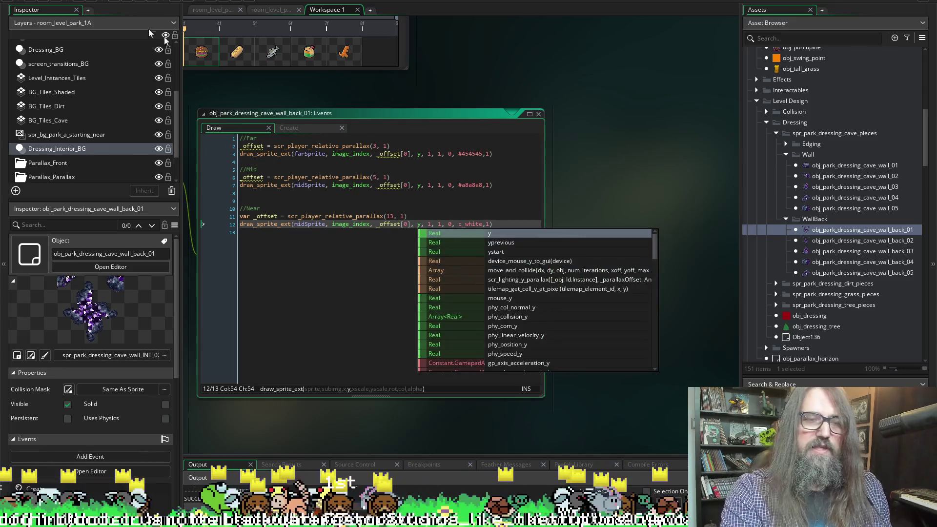
key("F5")
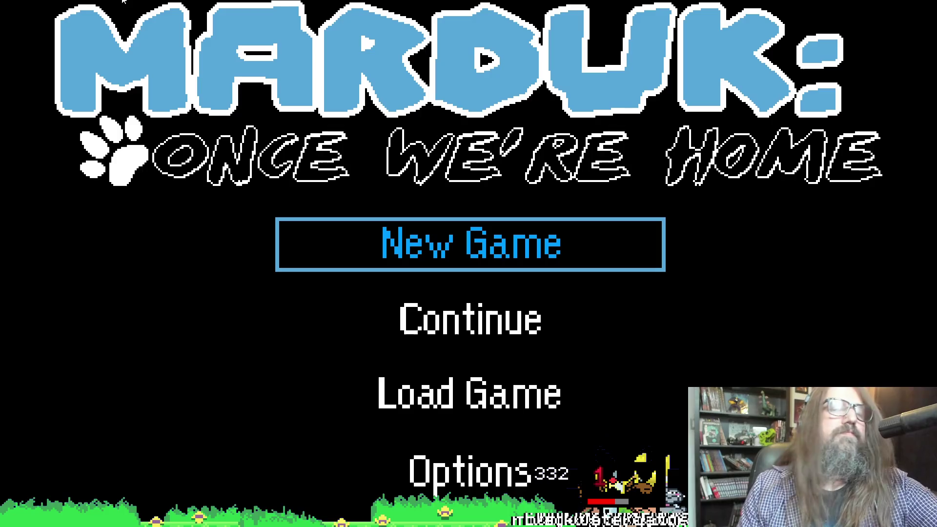
Step: Continue the saved game and run the dog into the cave and down the rock shaft
key("Up")
key("Up")
key("Up")
key("Return")
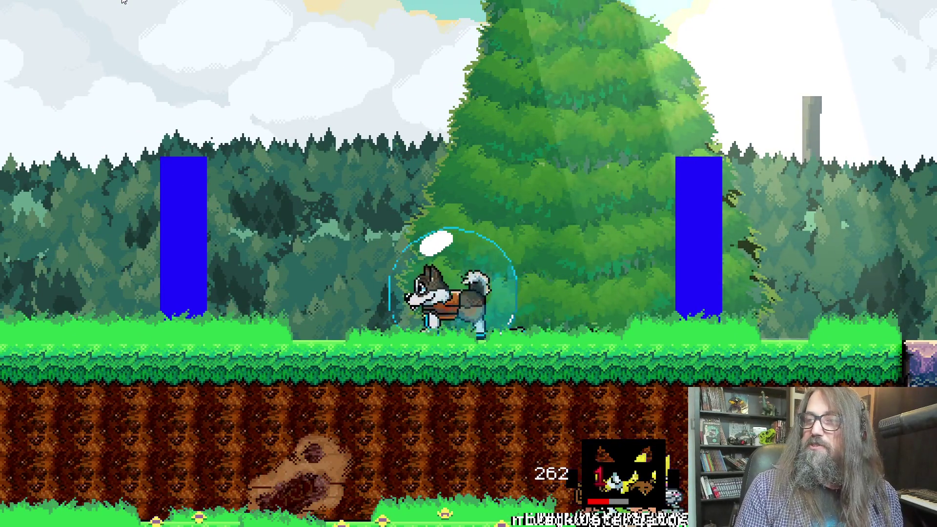
key("Left")
key("Right")
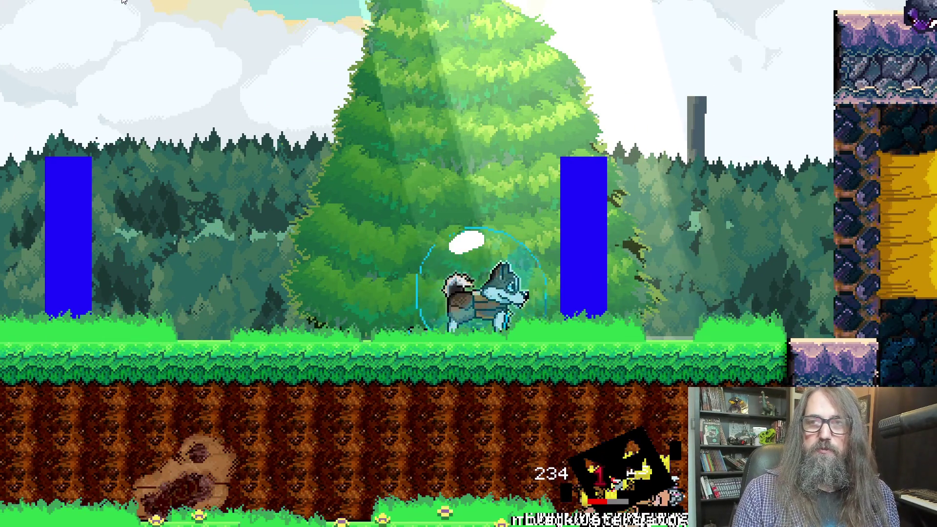
key("Right")
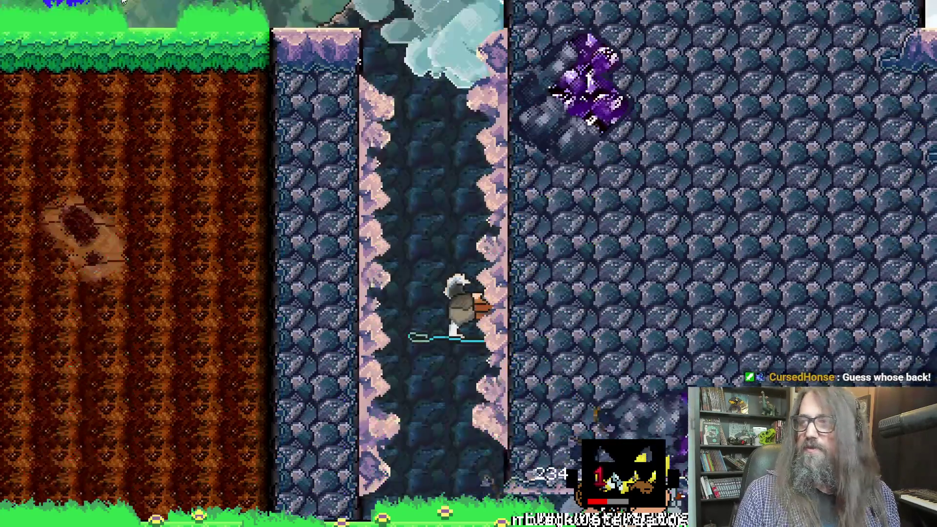
key("Down")
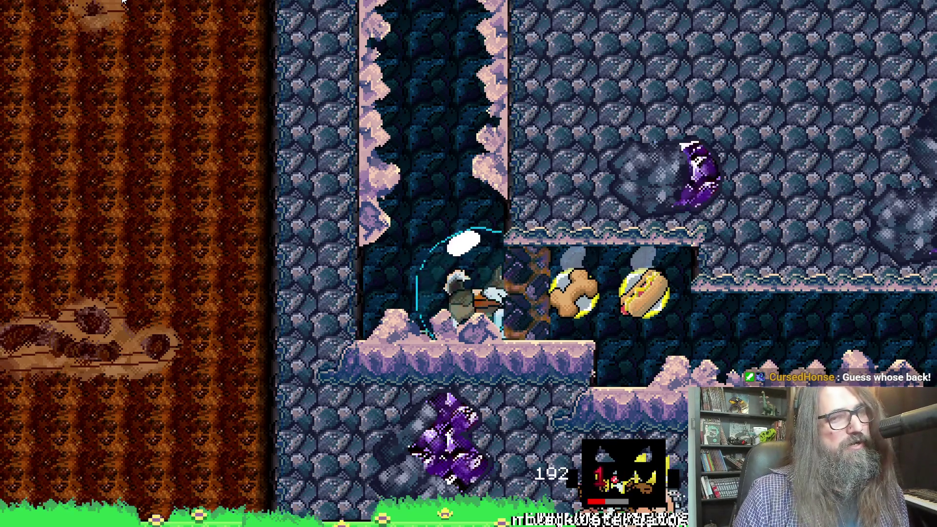
Step: Roll the bubble through the cave tunnels to the lower area, then leave the game
key("Right")
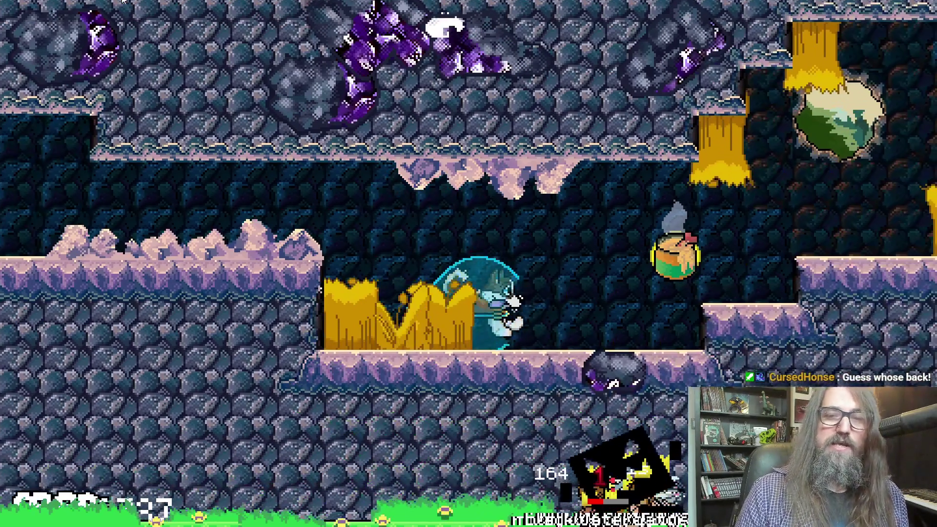
key("Up")
key("Right")
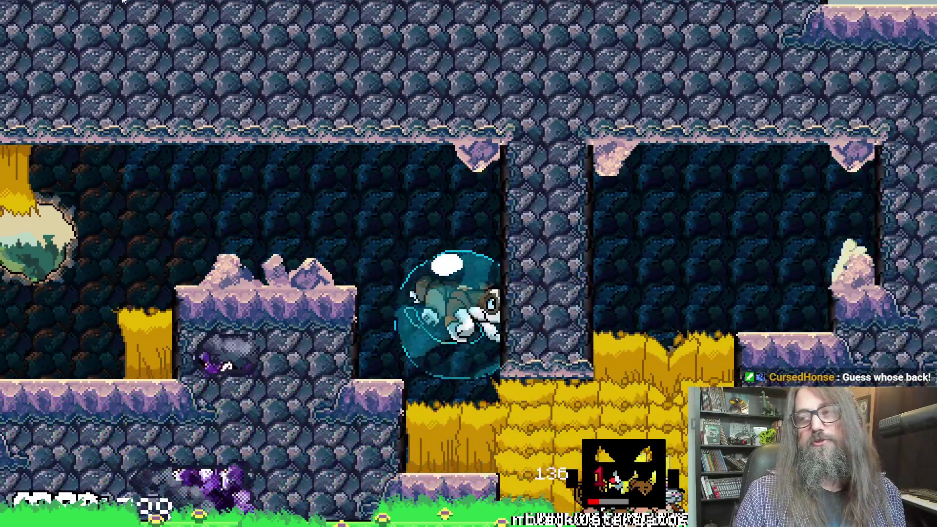
key("Right")
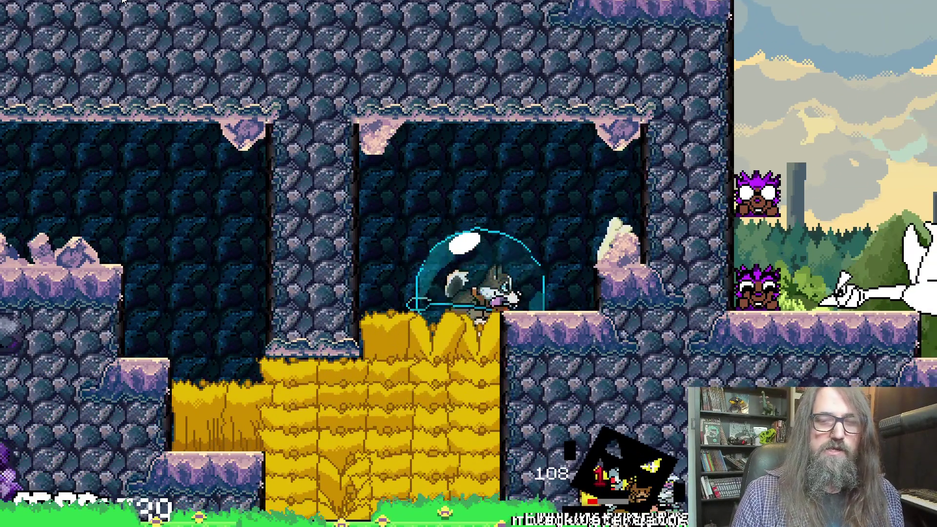
key("Down")
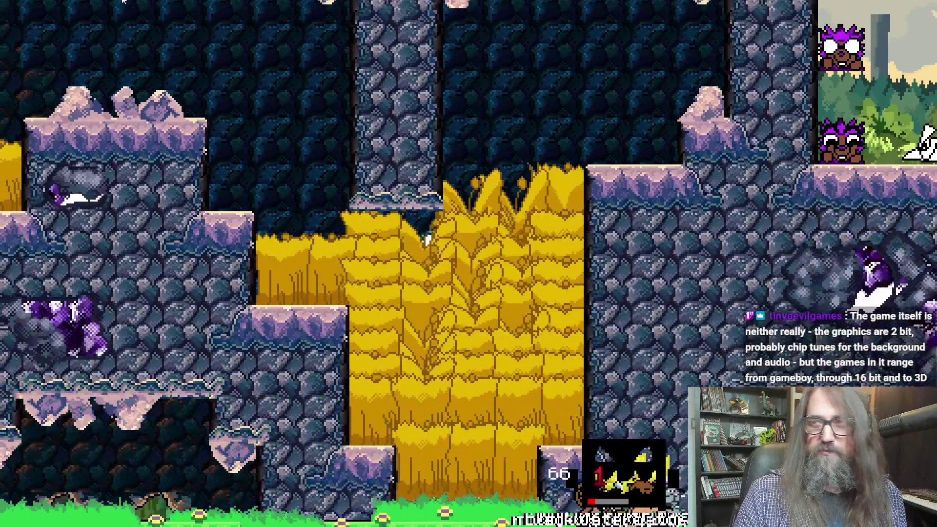
key("Down")
key("Left")
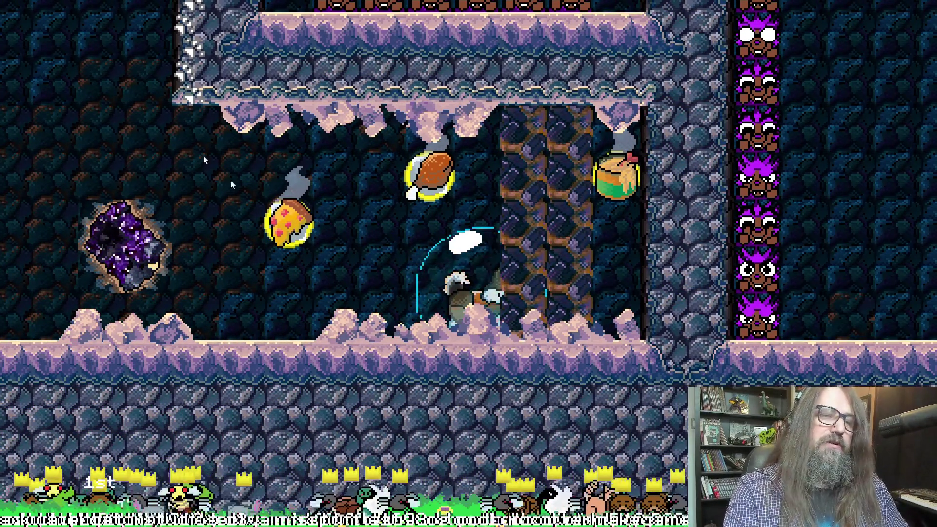
key("alt+Tab")
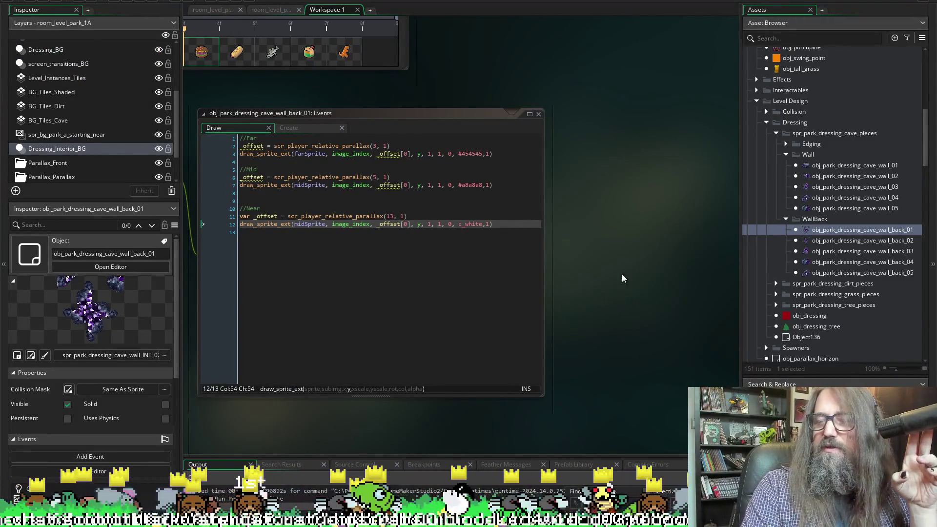
Step: Open spr_park_dressing_cave_wall_INT_01 and drag its origin up to 43, 41
scroll(619, 244, "down", 2)
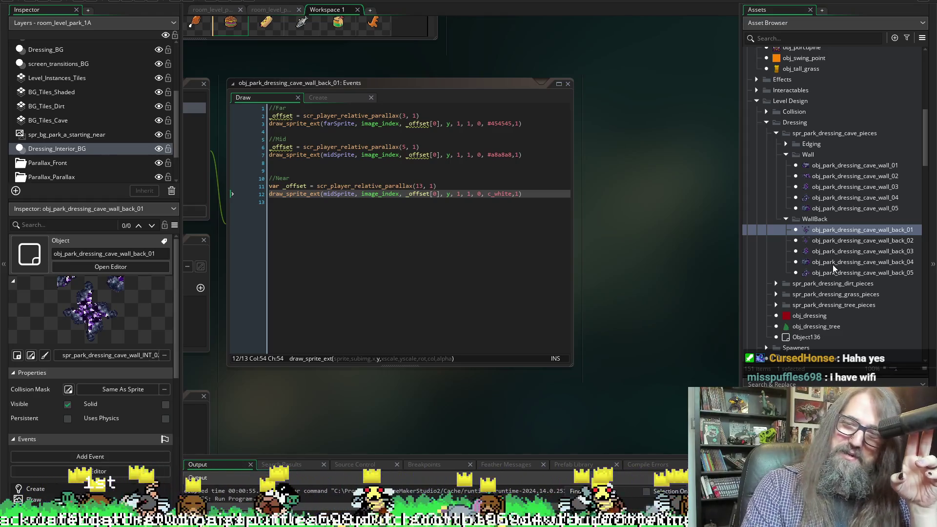
scroll(833, 274, "down", 10)
scroll(833, 274, "down", 10)
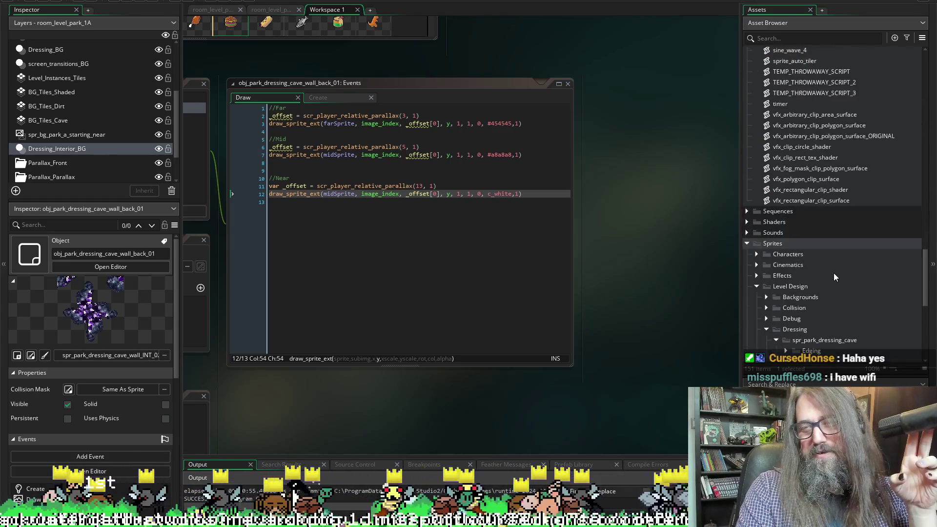
double_click(854, 166)
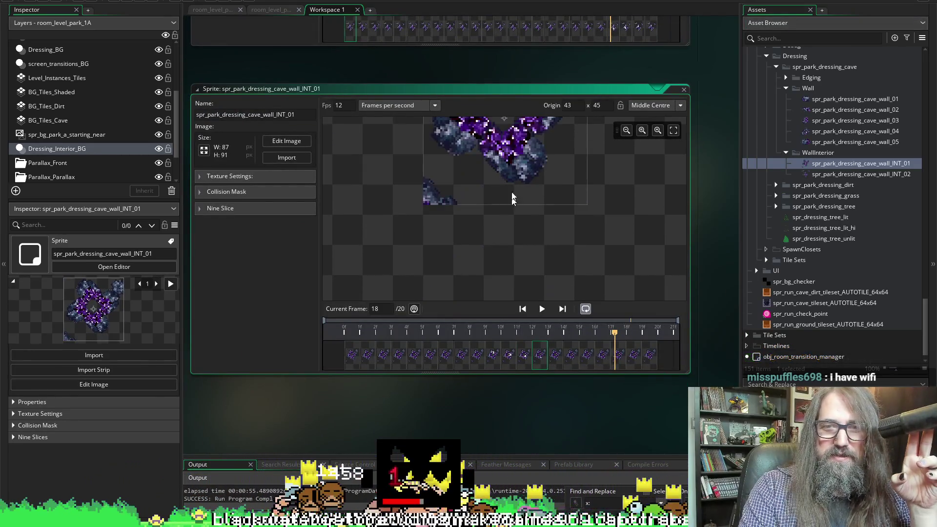
left_click_drag(508, 219, 507, 215)
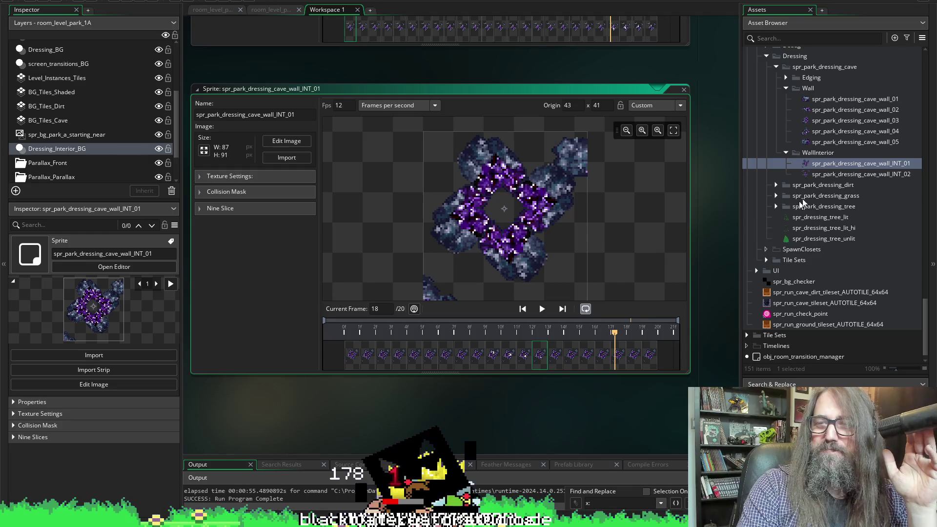
Step: Open the INT_02 wall sprite, rewind to frame one and set its origin to 40 x 44
double_click(838, 170)
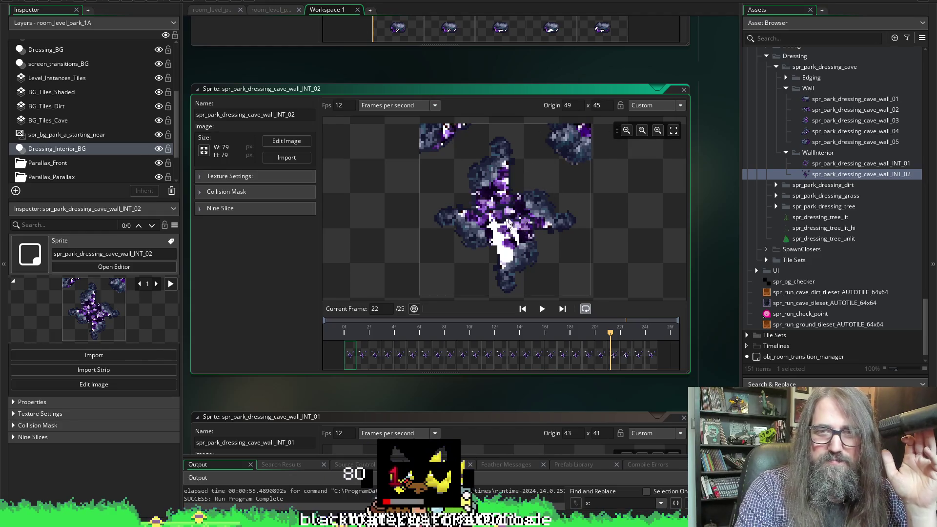
scroll(512, 194, "up", 1)
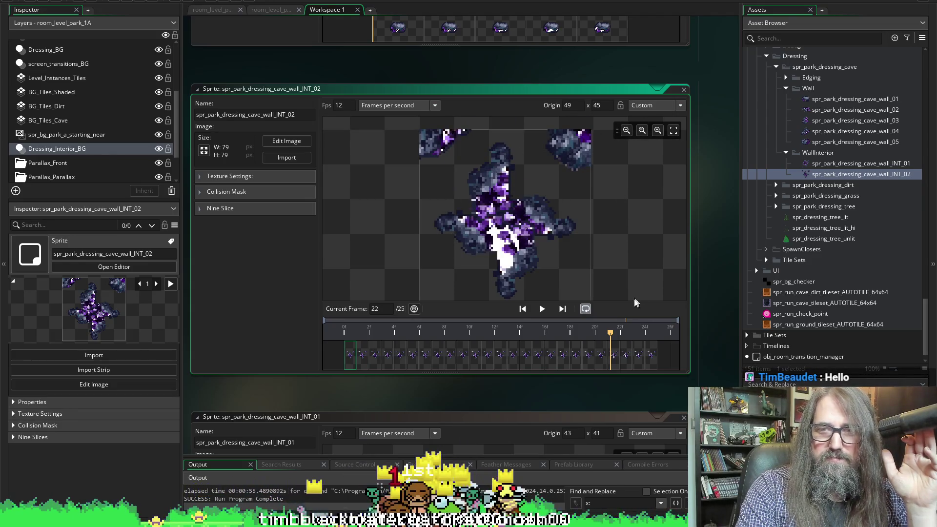
left_click_drag(610, 333, 344, 335)
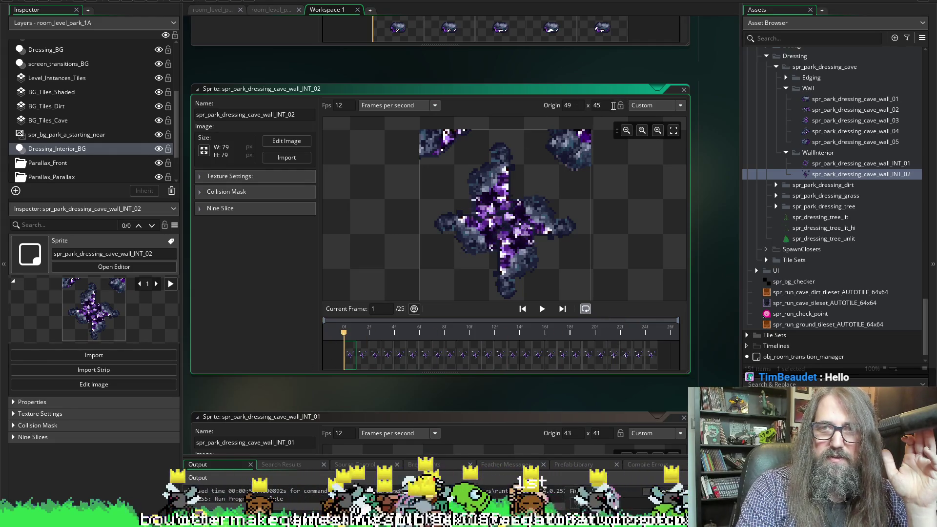
left_click(652, 106)
left_click(652, 117)
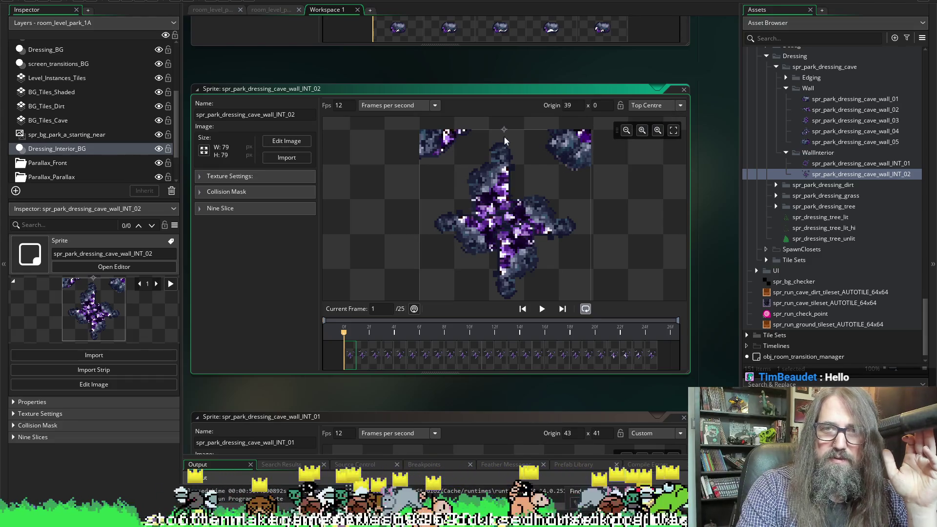
left_click(508, 226)
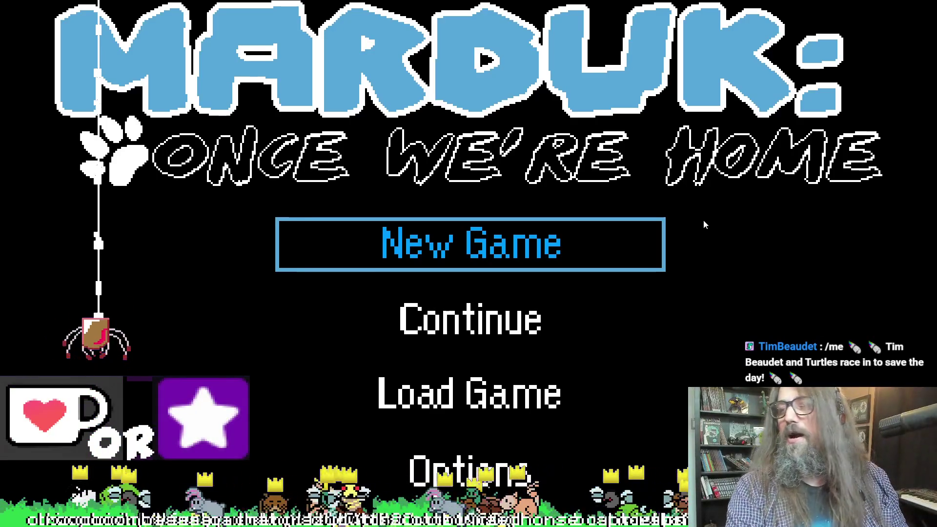
Step: Bring the IDE back in front and stop the running Marduk game
key("alt+Tab")
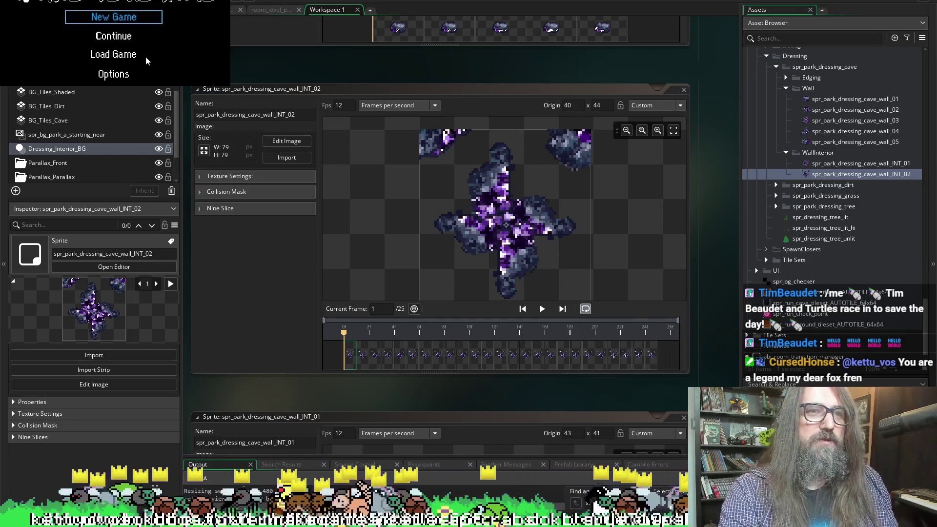
key("Escape")
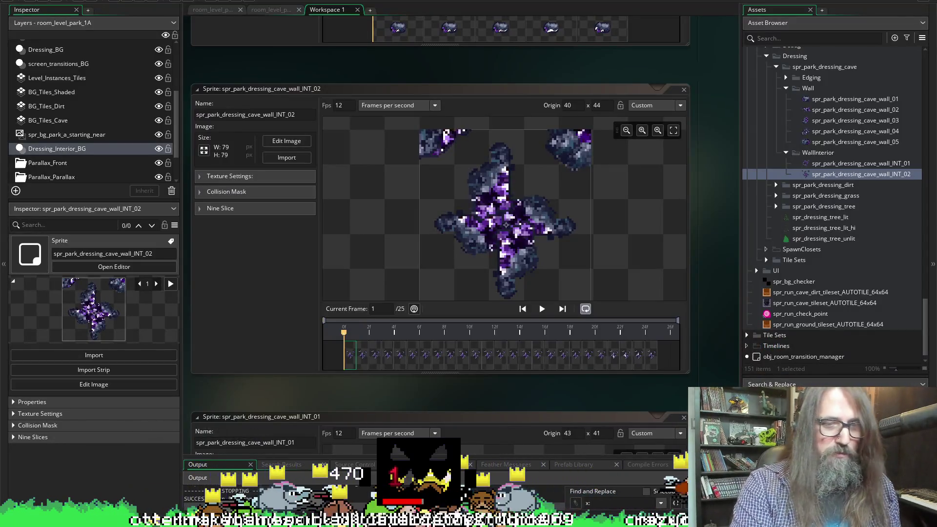
mouse_move(123, 520)
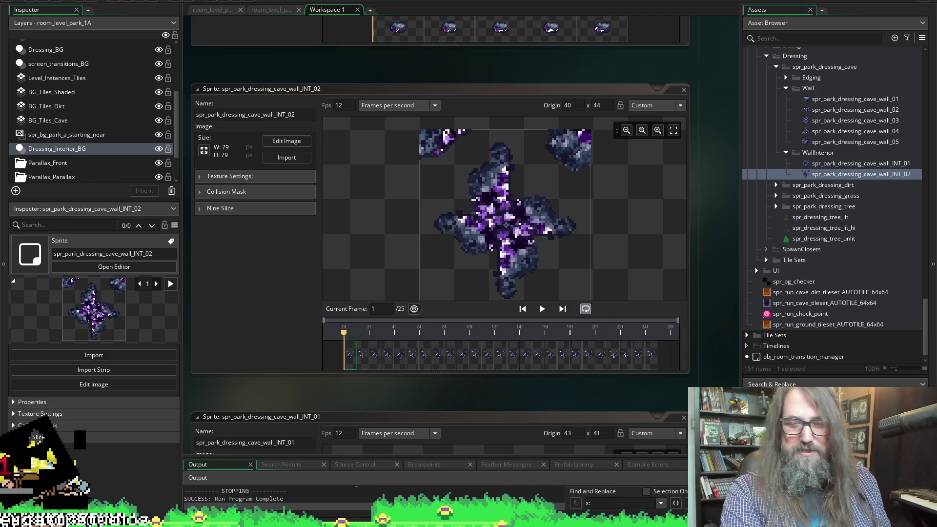
key("alt+Tab")
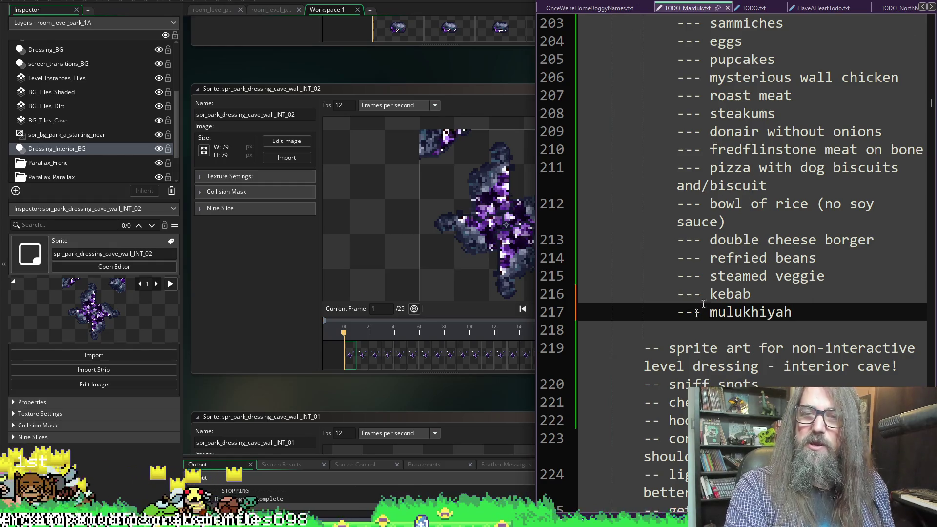
Step: Scroll through the TODO_Marduk food list, then go back to GameMaker
scroll(697, 313, "up", 10)
scroll(781, 355, "down", 2)
scroll(766, 244, "up", 3)
scroll(760, 177, "down", 1)
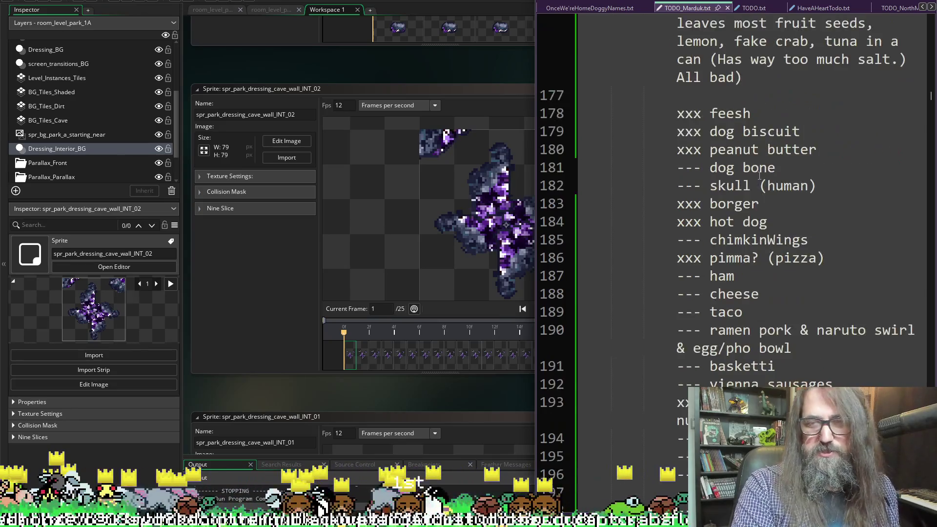
scroll(759, 177, "down", 9)
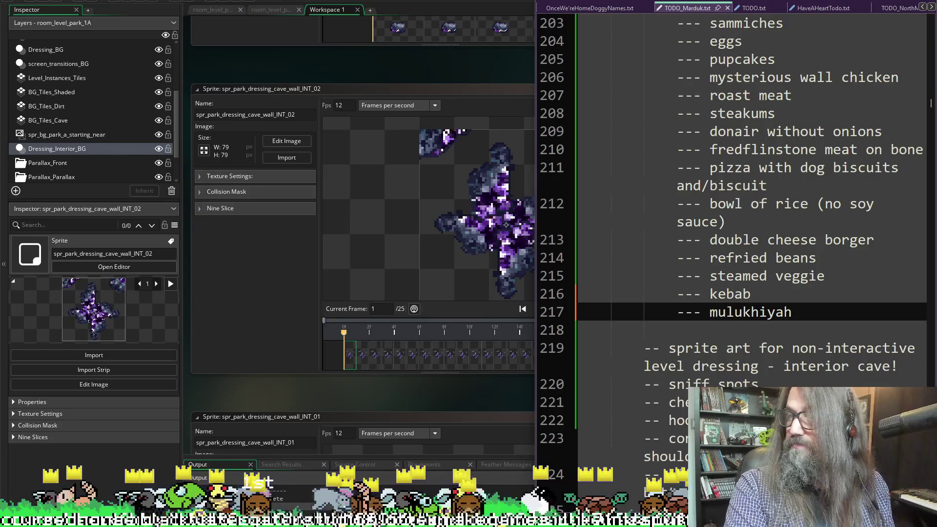
left_click(325, 23)
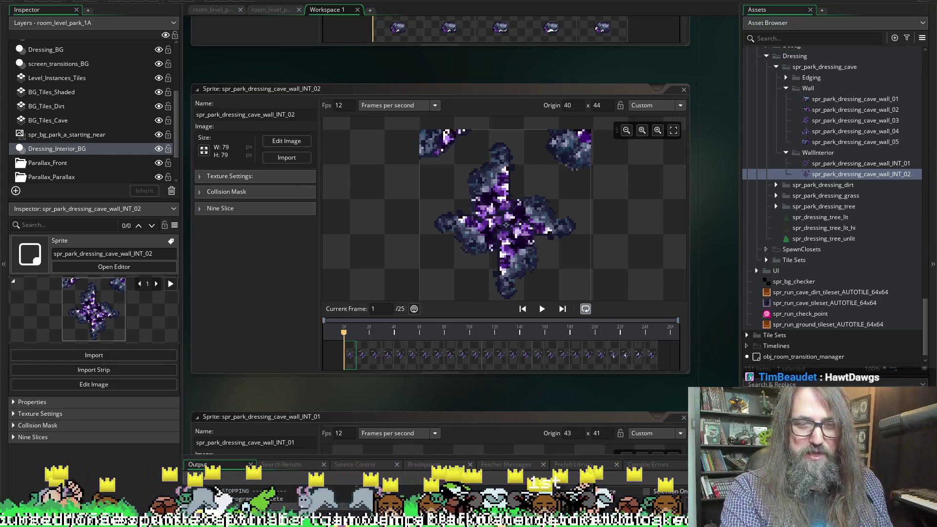
Step: Add a '--- hawtdawgs' entry below mulukhiyah in TODO_Marduk.txt, then return to GameMaker
key("alt+Tab")
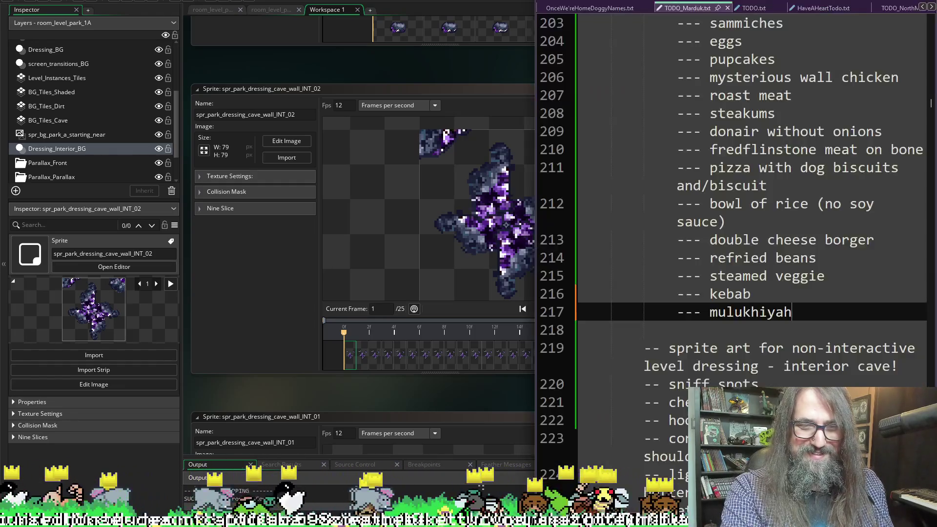
key("Return")
type("--")
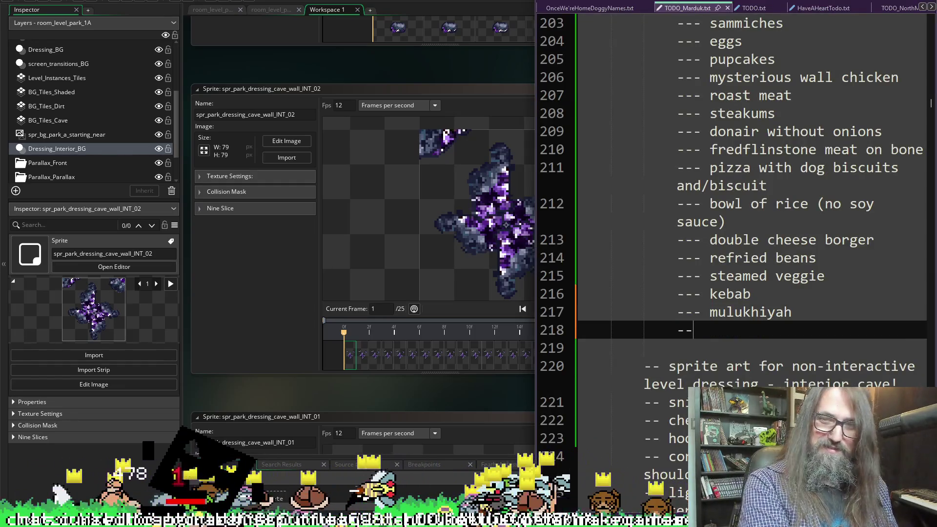
type("hot")
key("BackSpace")
key("BackSpace")
type("wt")
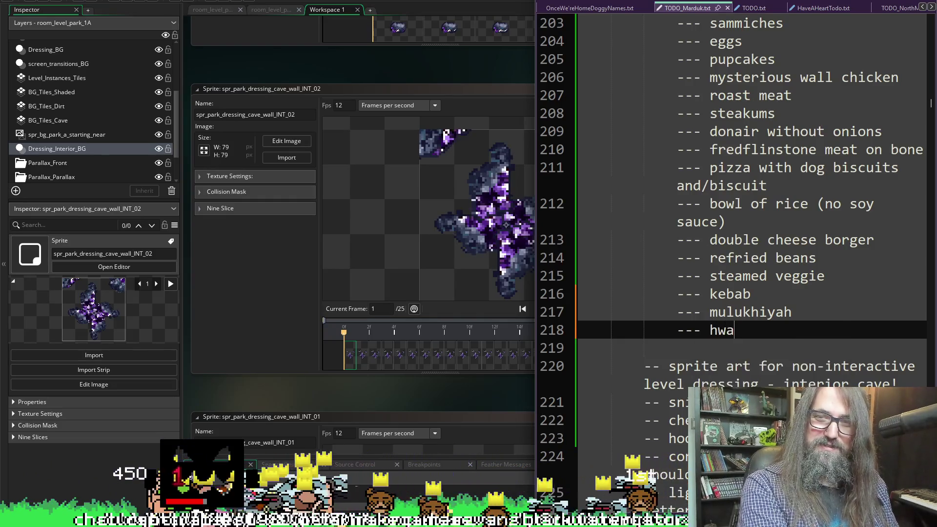
key("BackSpace")
key("BackSpace")
type("awtdo")
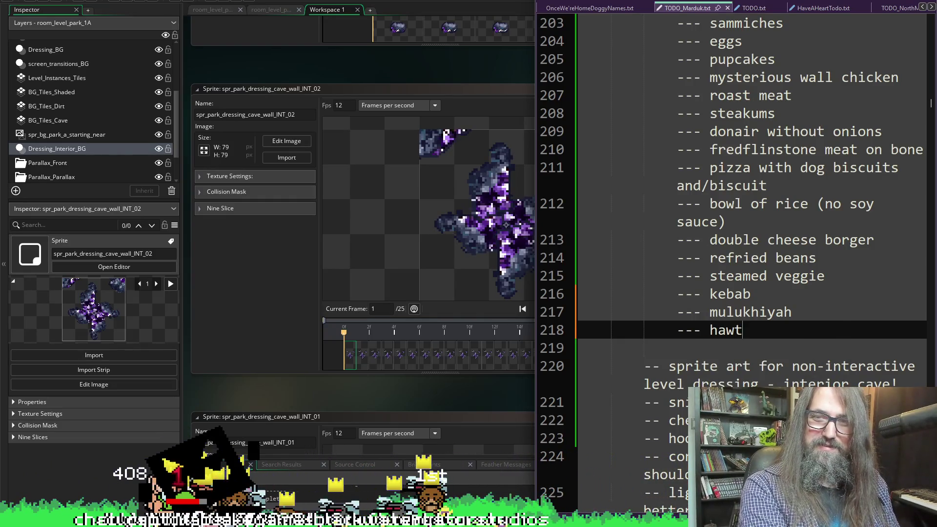
key("BackSpace")
type("awg")
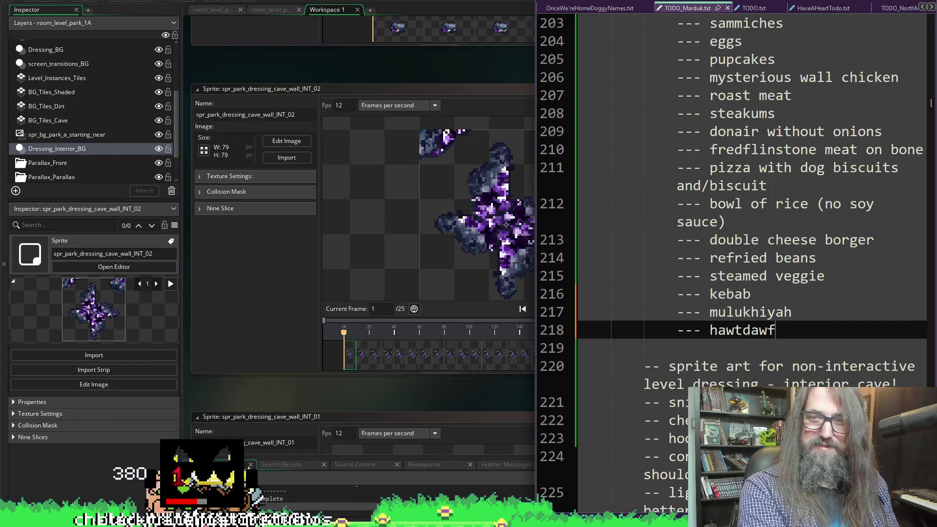
type("s")
key("BackSpace")
key("BackSpace")
type("gs")
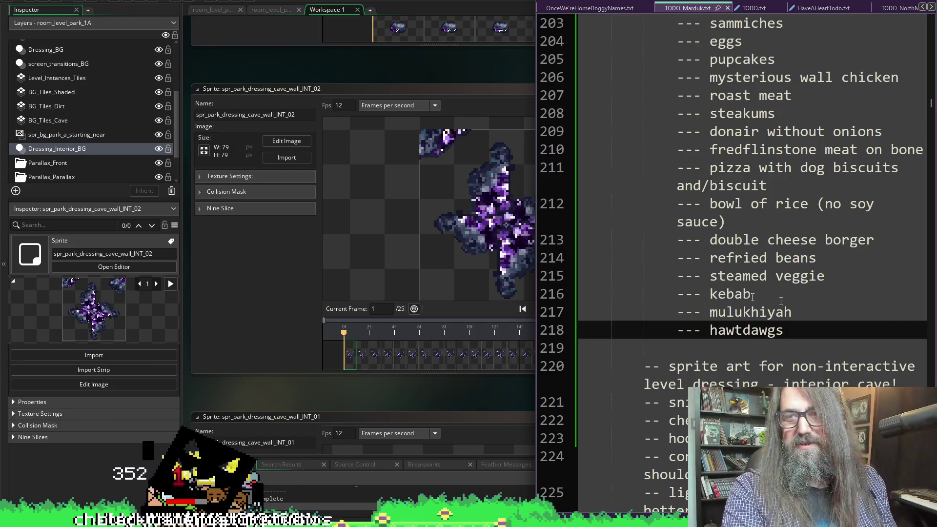
scroll(780, 301, "up", 8)
left_click(529, 214)
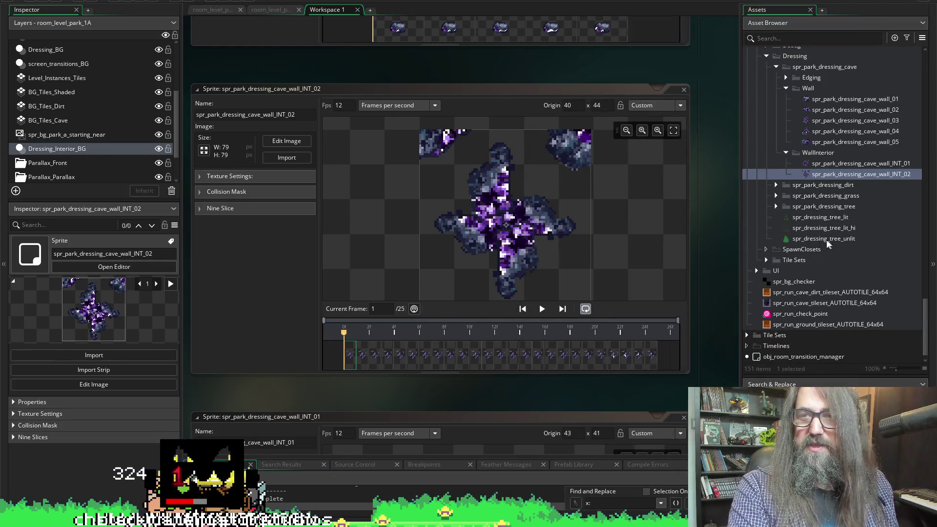
Step: Scroll up to spr_food and view its dinosaur, bowl and bone frames
scroll(830, 200, "up", 4)
scroll(716, 167, "up", 10)
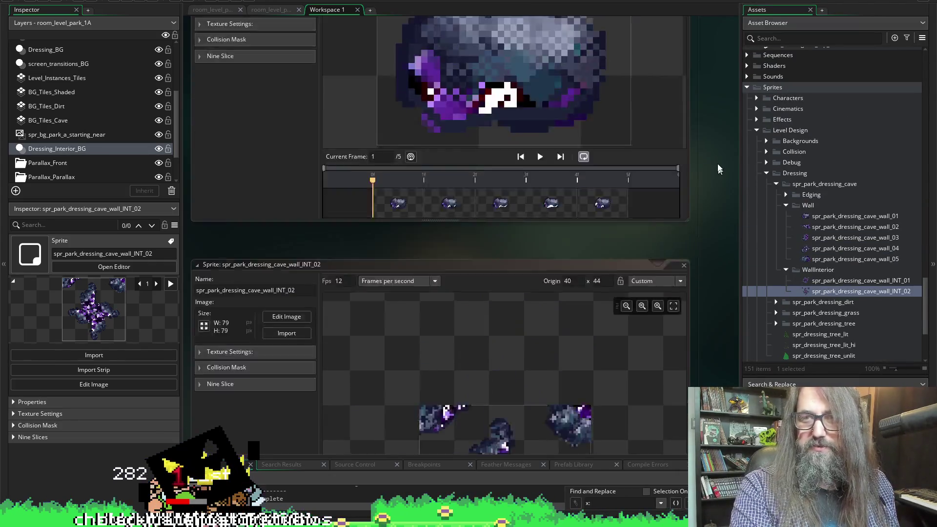
scroll(720, 187, "up", 15)
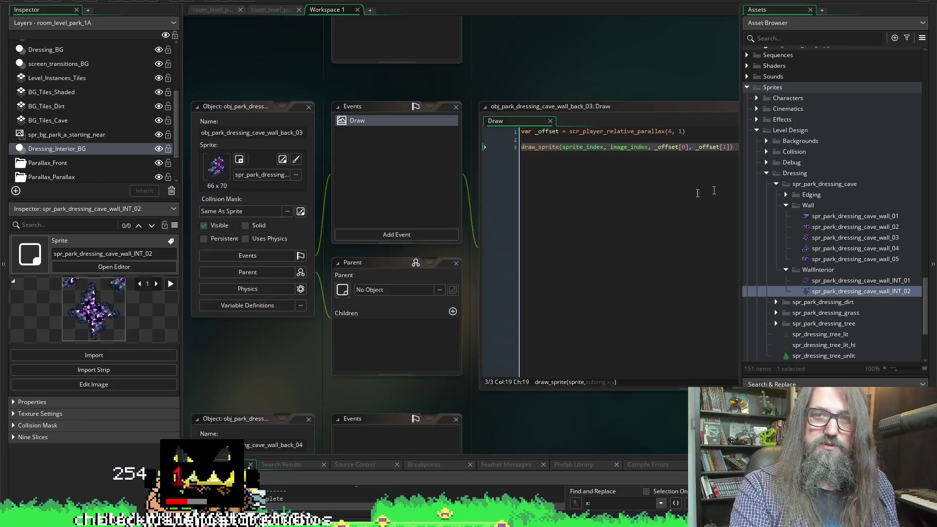
scroll(436, 303, "up", 10)
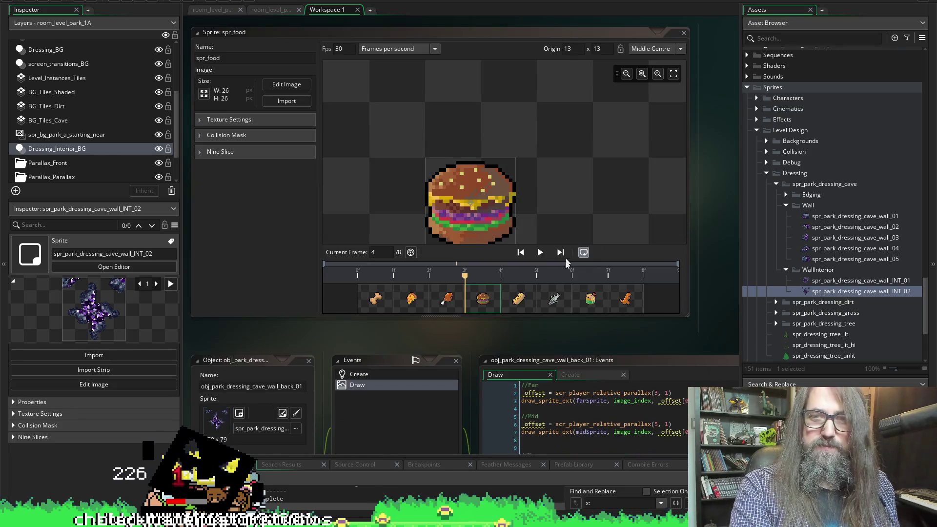
left_click(624, 301)
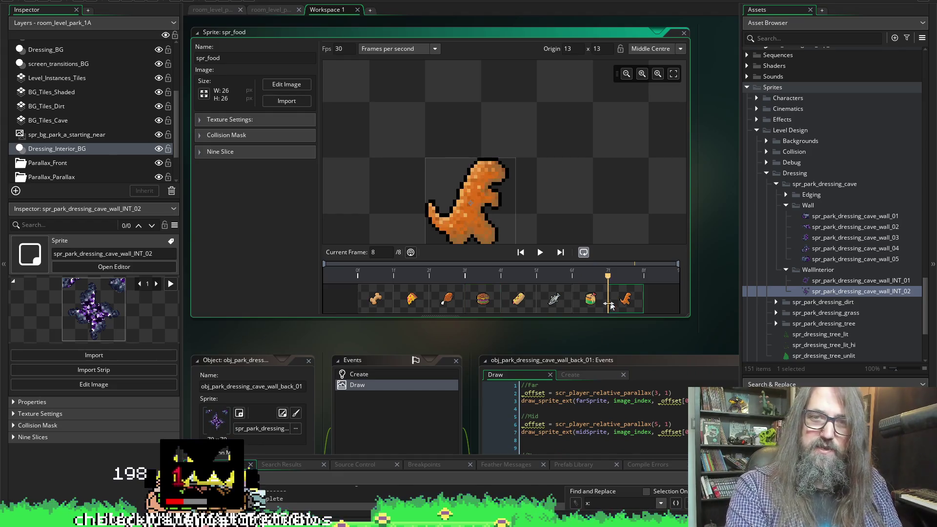
left_click(600, 305)
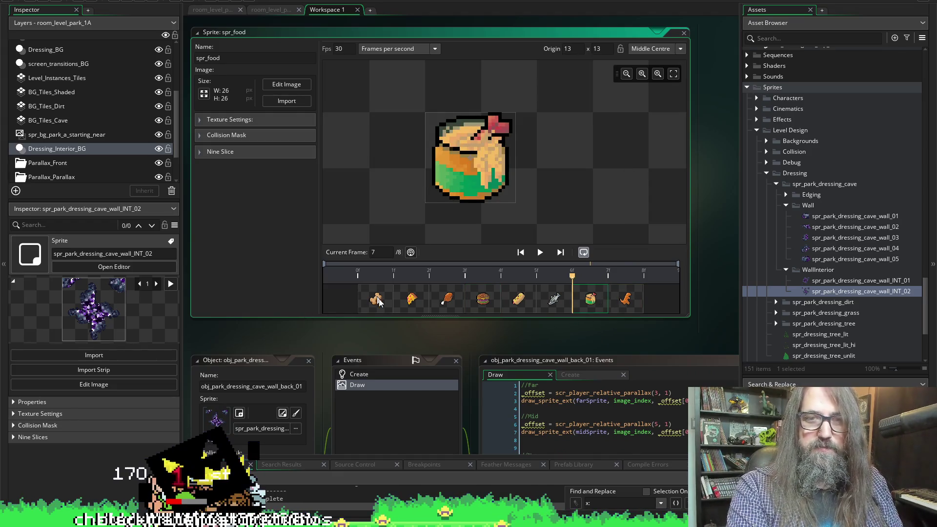
left_click(378, 300)
Step: View the pizza, drumstick, burger, hot dog and fish frames, then run the game
left_click(413, 308)
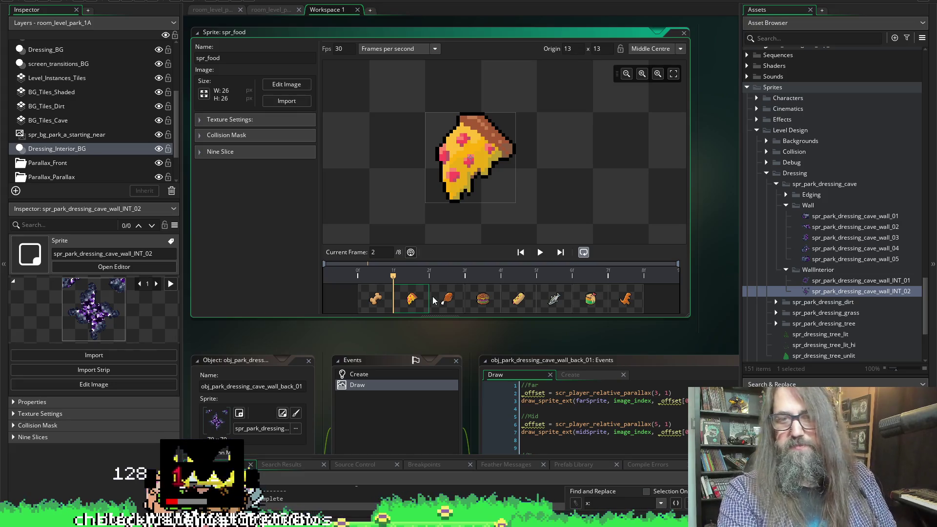
left_click(449, 302)
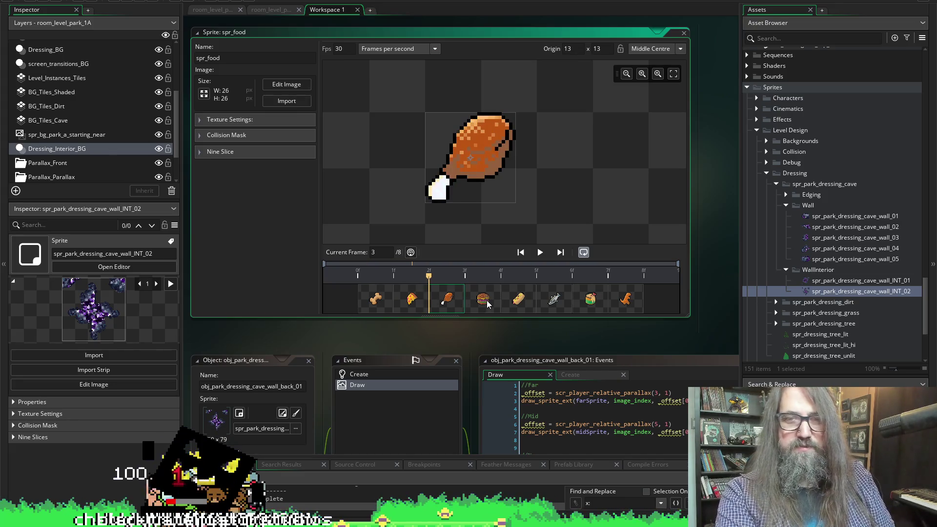
left_click(488, 305)
left_click(525, 309)
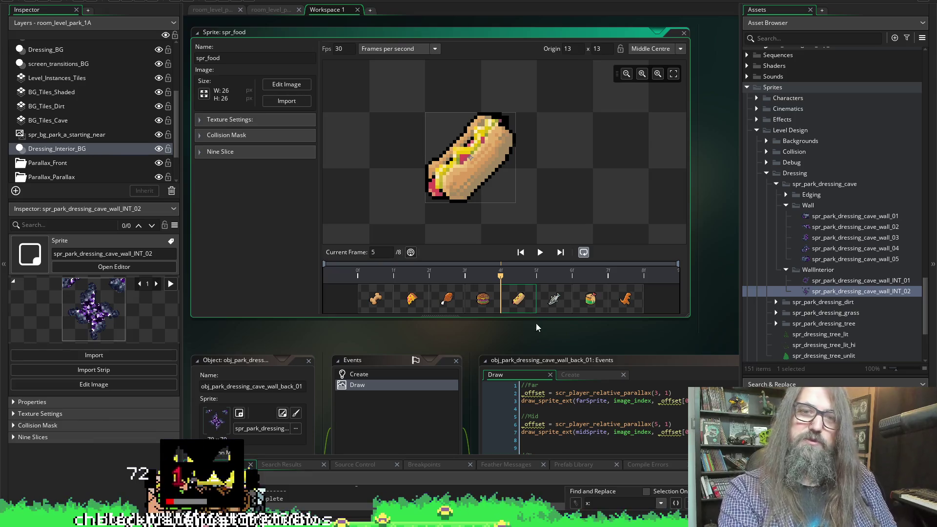
left_click(559, 302)
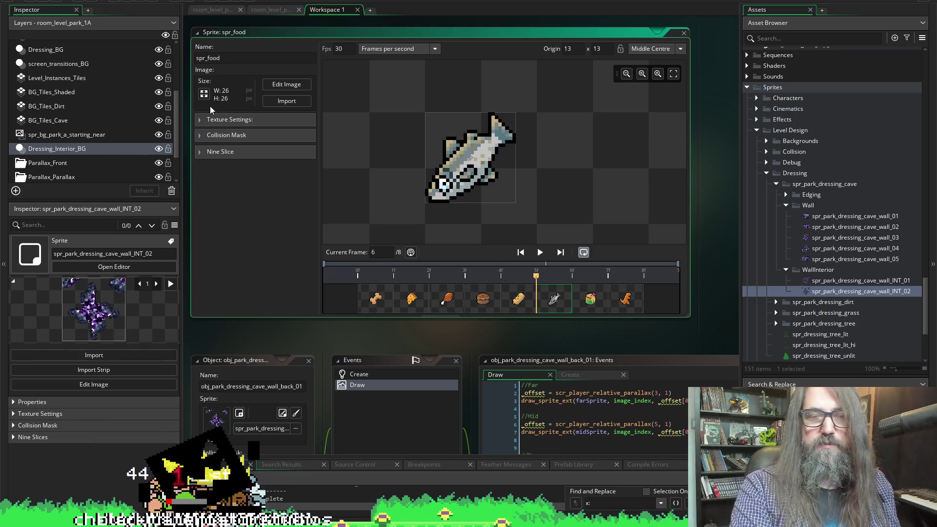
left_click(128, 3)
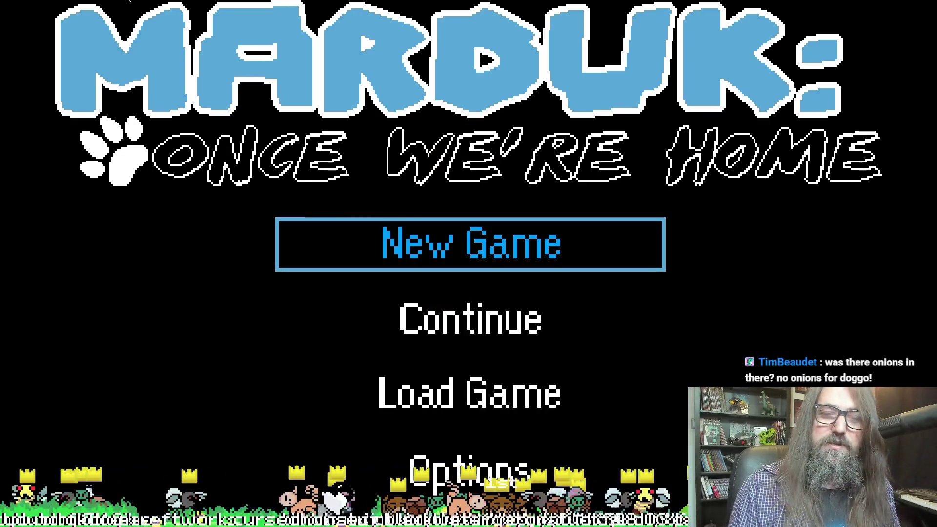
Step: Resume the saved game and spear the dog through the rock wall into the cave
key("Down")
key("Return")
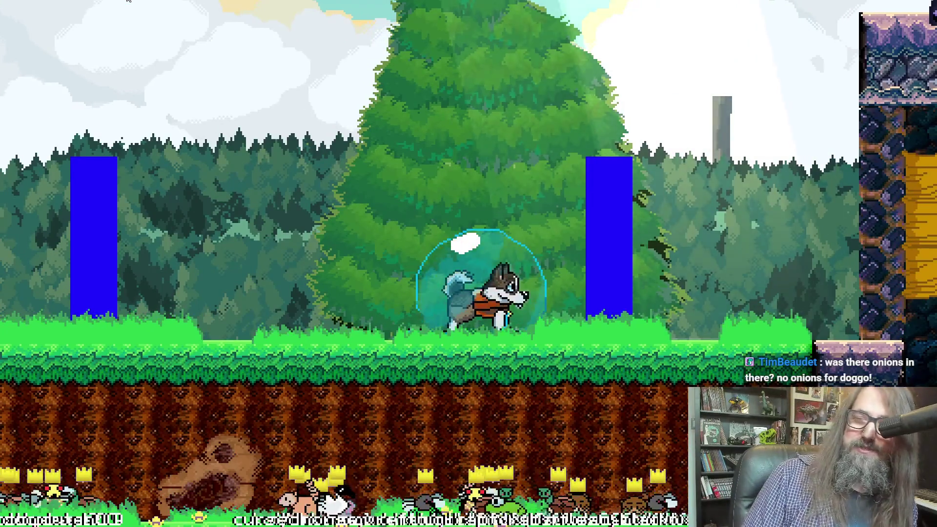
key("Right")
key("Left")
key("Right")
key("x")
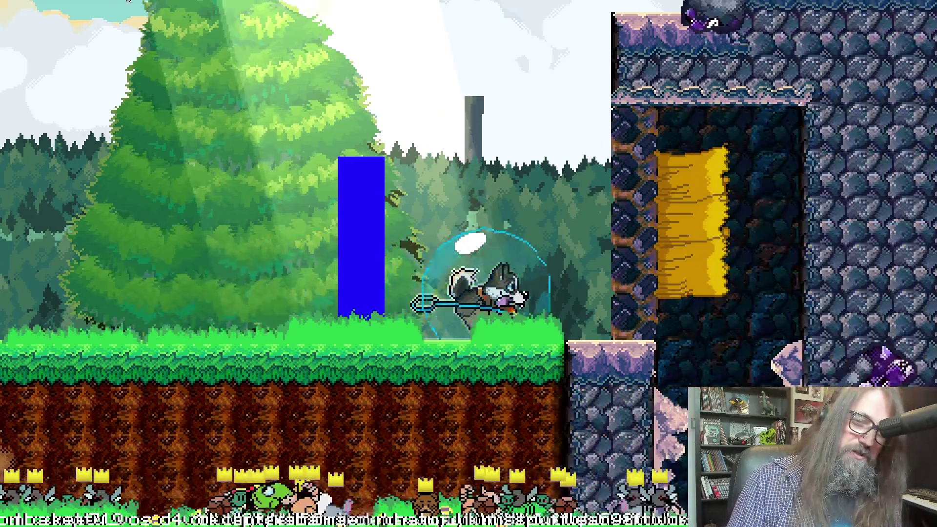
key("Right")
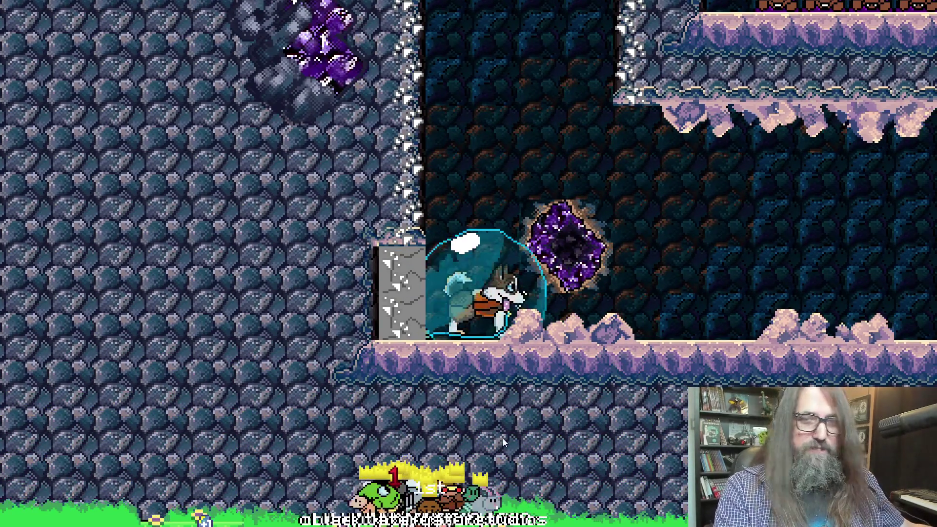
Step: Close the playtest, stop the run and switch to the purple crystal artwork in Aseprite
key("Escape")
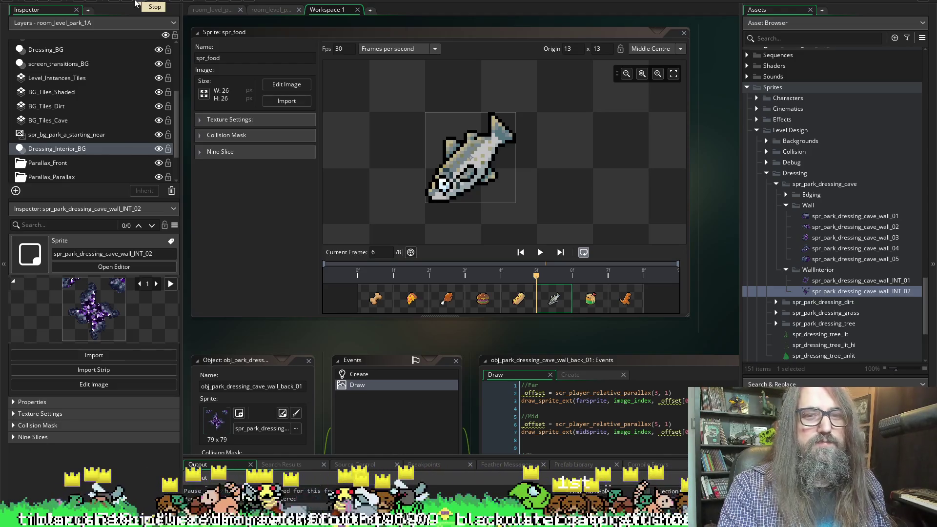
left_click(135, 3)
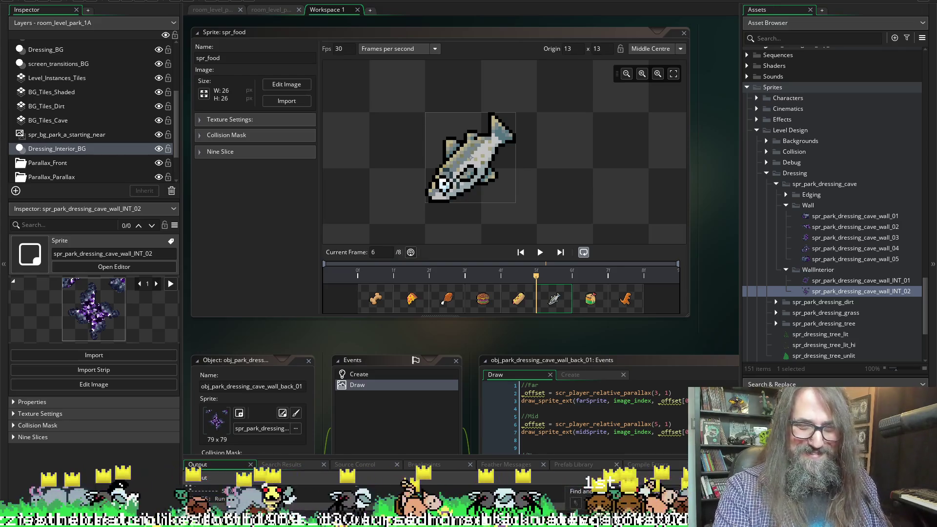
mouse_move(338, 518)
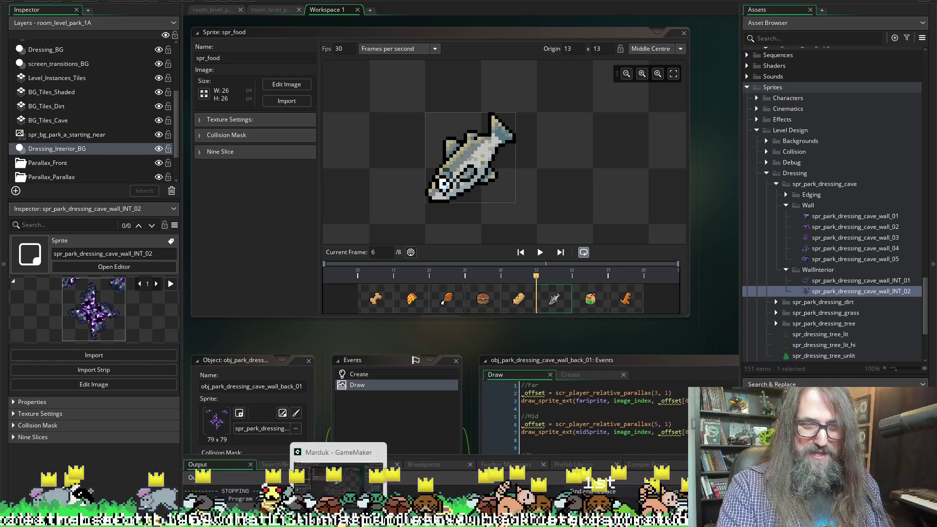
left_click(317, 466)
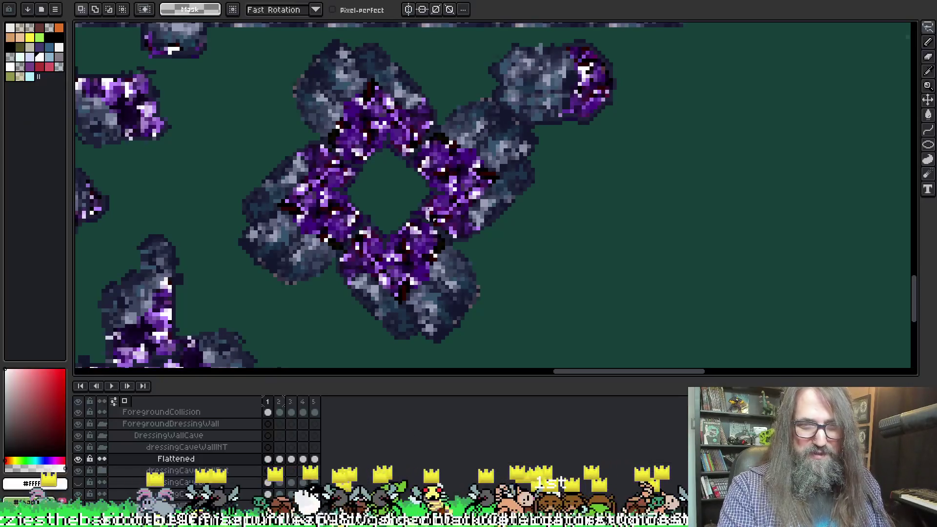
Step: Show the stone wall background layer and reselect the area around the purple crystal
scroll(427, 214, "down", 2)
scroll(427, 214, "up", 2)
scroll(406, 220, "down", 1)
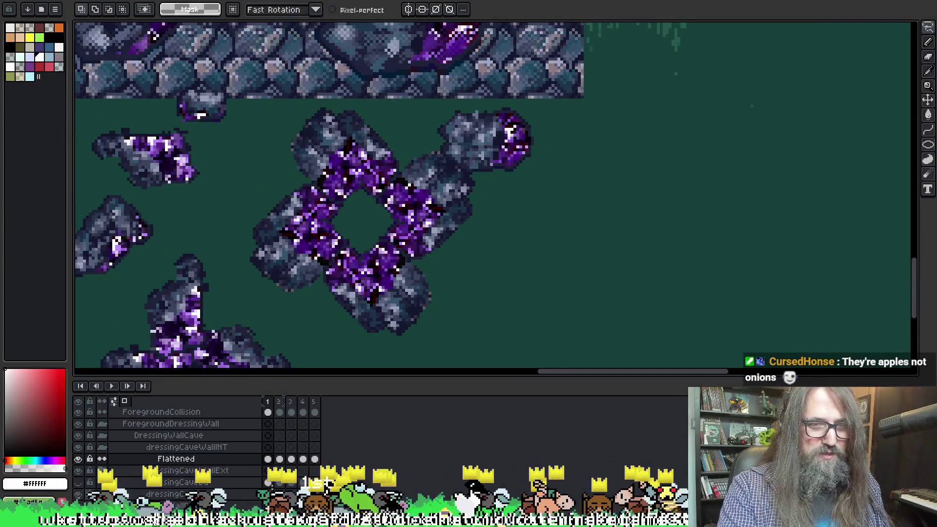
left_click(80, 483)
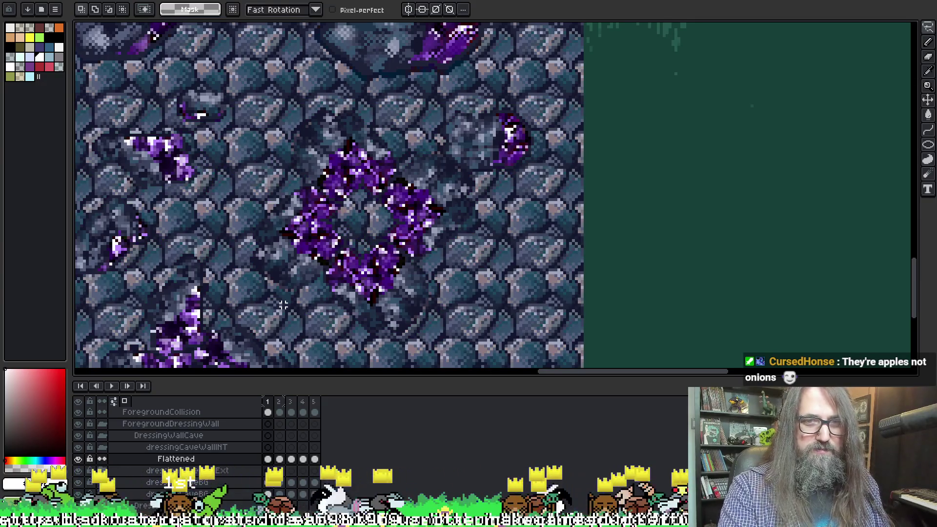
key("ctrl+shift+d")
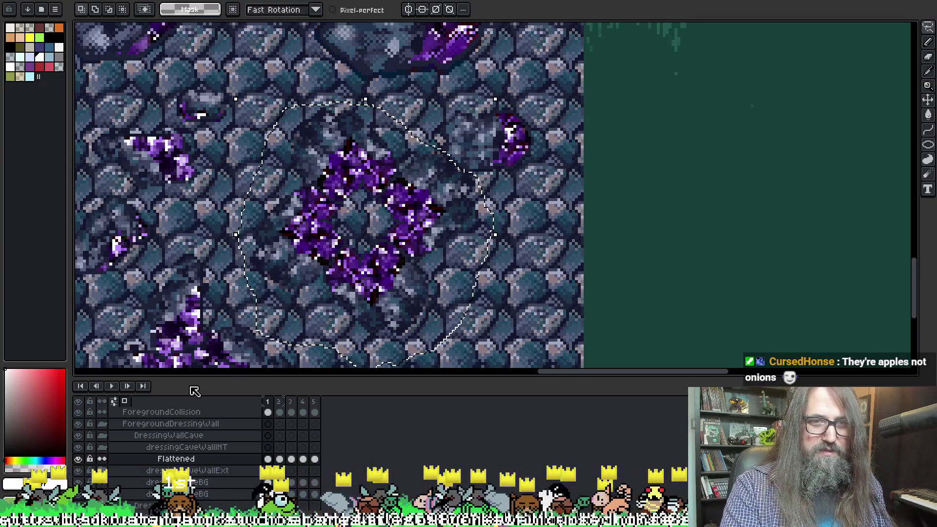
Step: Centre the view on the crystal diamond and bring up the Export File settings
scroll(178, 316, "down", 1)
mouse_move(178, 316)
left_mouse_down()
mouse_move(240, 251)
mouse_move(225, 281)
left_mouse_up()
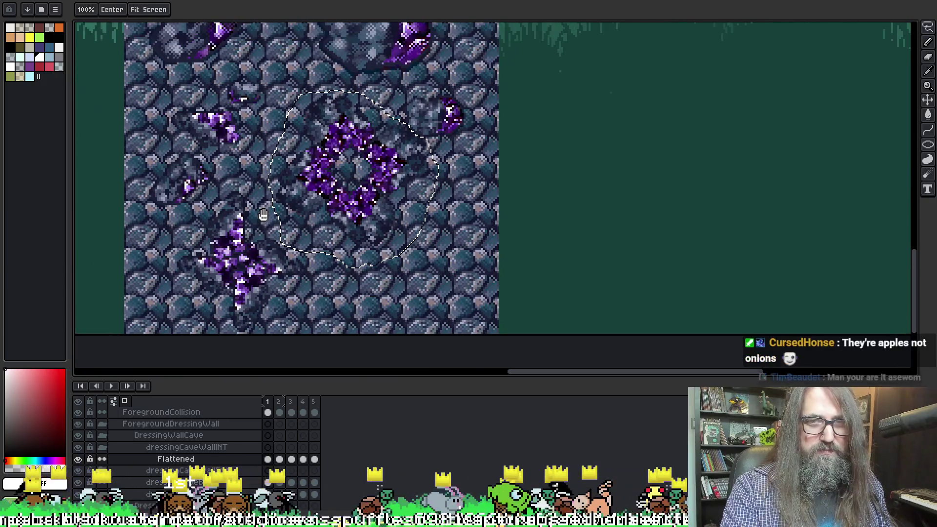
left_click_drag(268, 223, 256, 234)
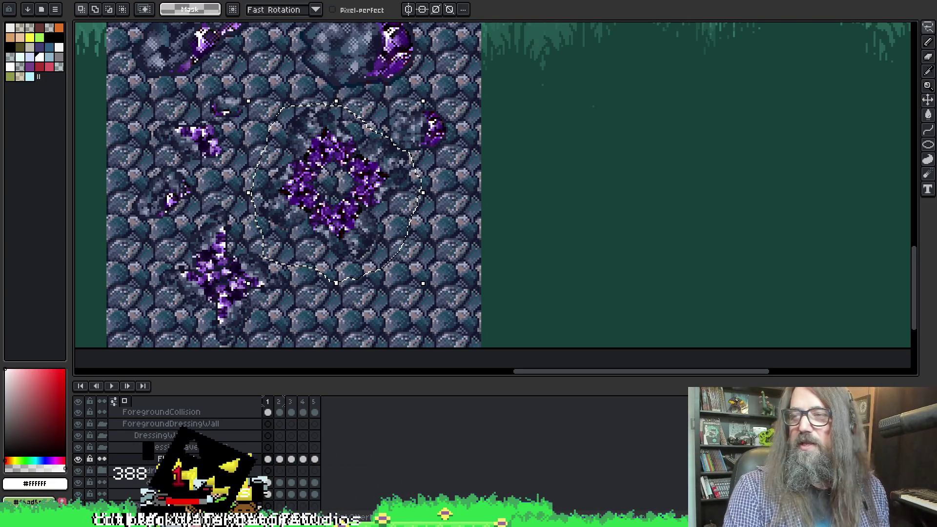
left_click_drag(383, 223, 395, 194)
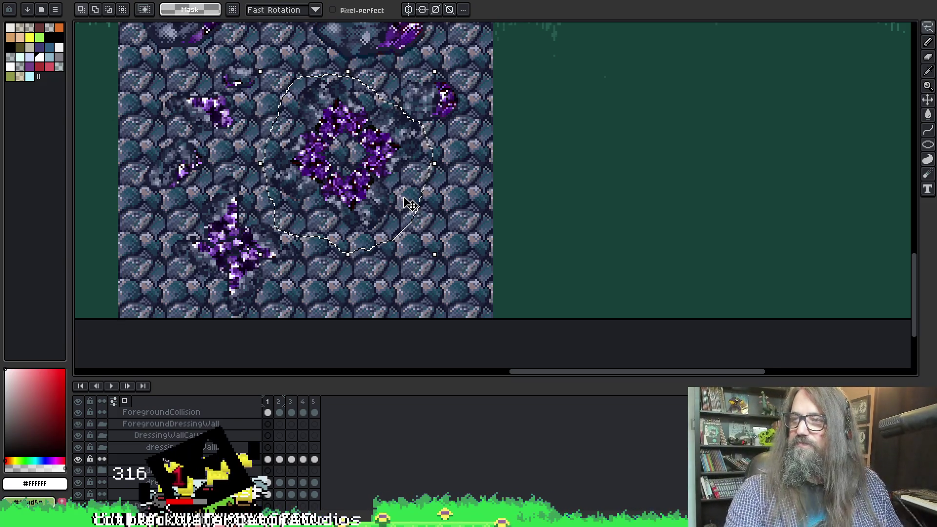
left_click_drag(377, 175, 422, 194)
scroll(422, 193, "up", 1)
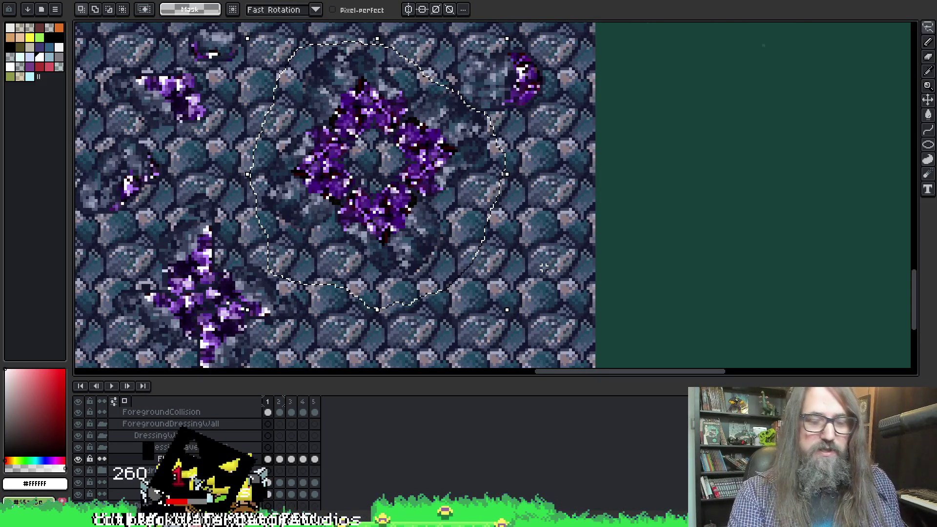
key("ctrl+alt+shift+s")
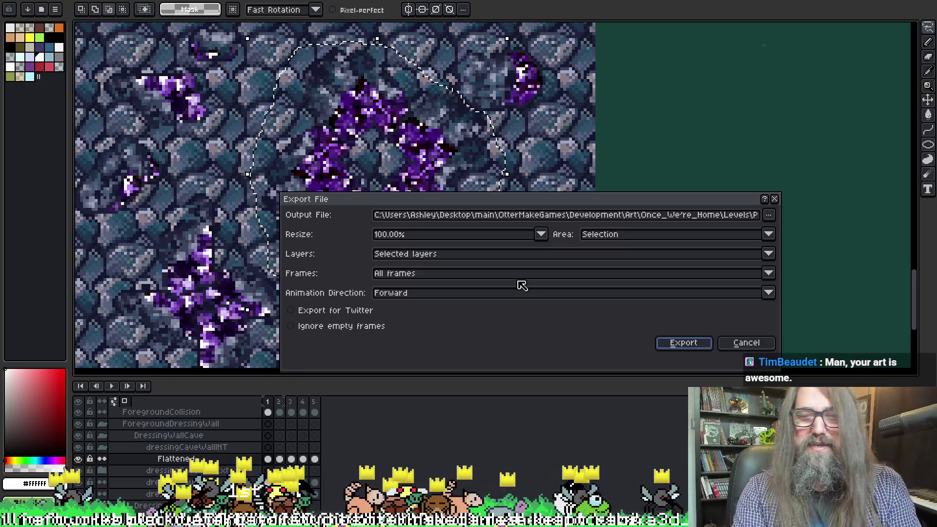
Step: Confirm the output name spr_park_dressing_cave_wall_INT_01.png and export the crystal selection as PNG
left_click_drag(719, 217, 805, 220)
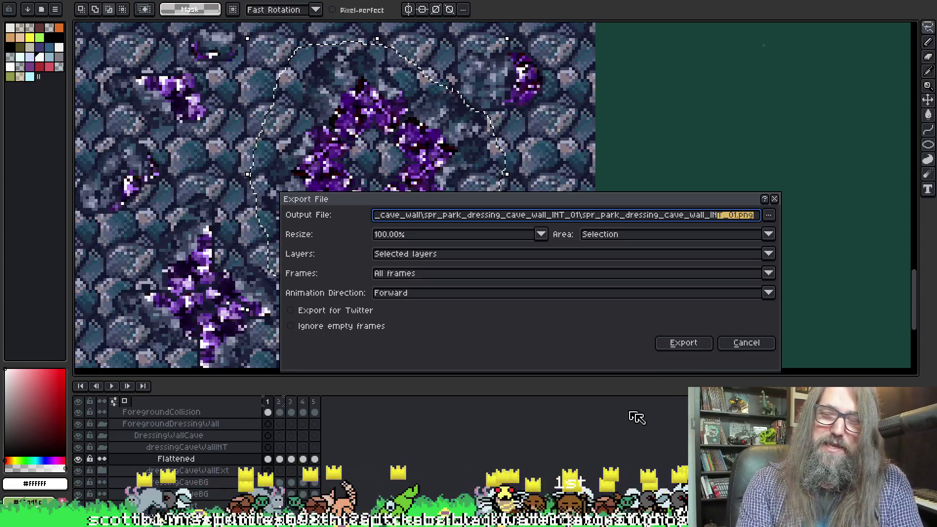
left_click(705, 216)
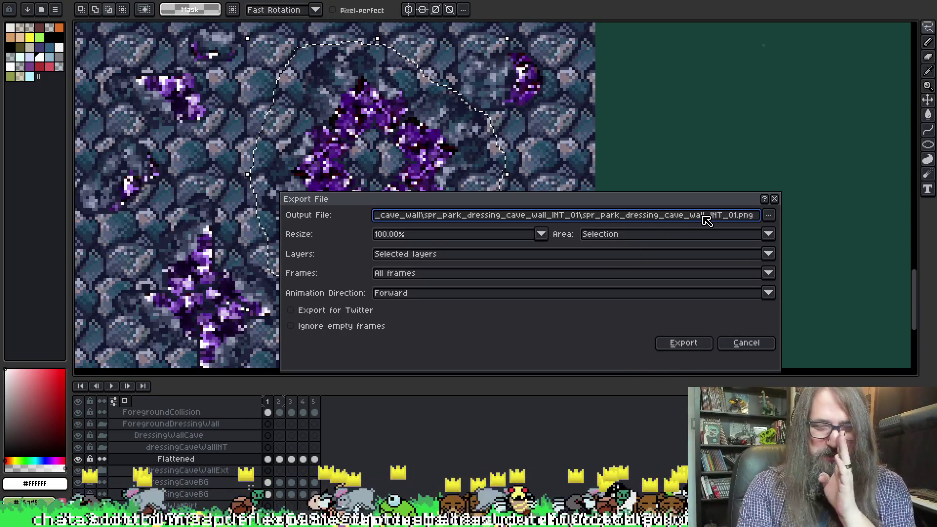
left_click_drag(697, 217, 839, 211)
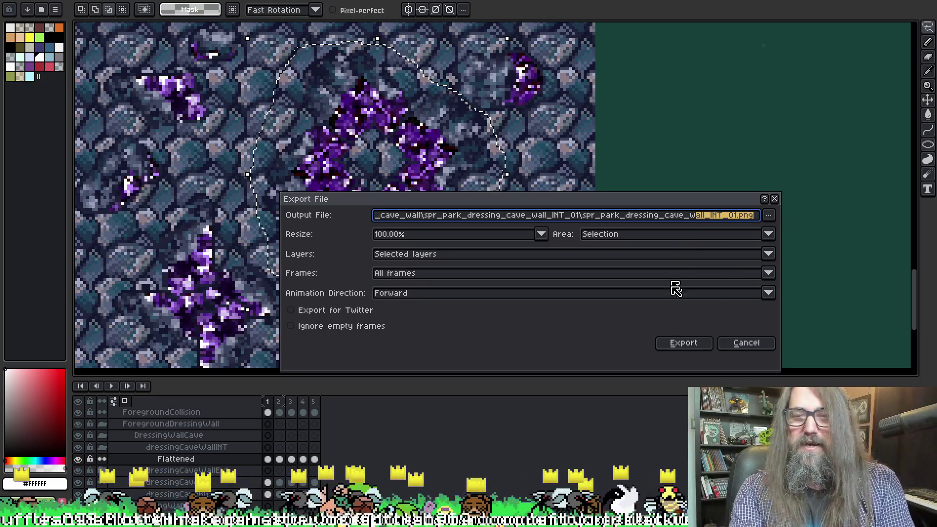
left_click(710, 344)
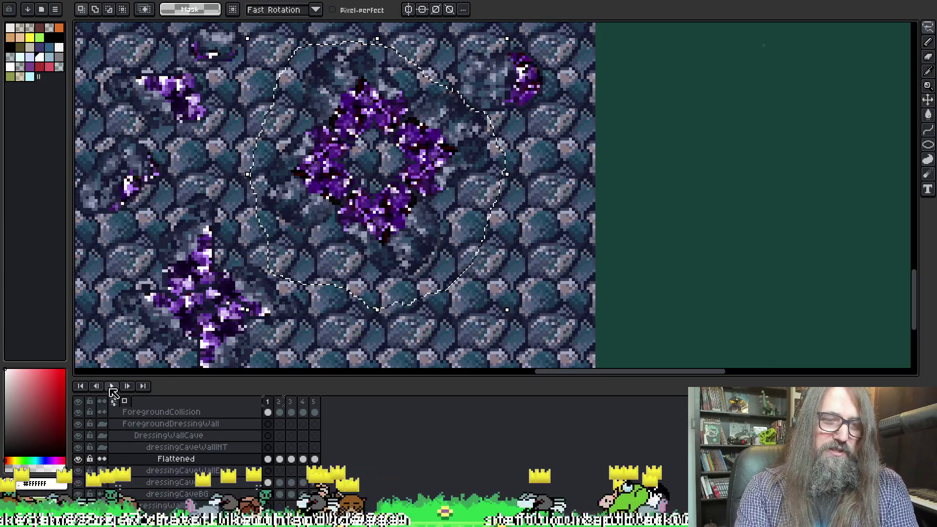
Step: Play the frames, leave the transform unchanged, and deselect the crystal area on dressingCaveBG
left_click(111, 386)
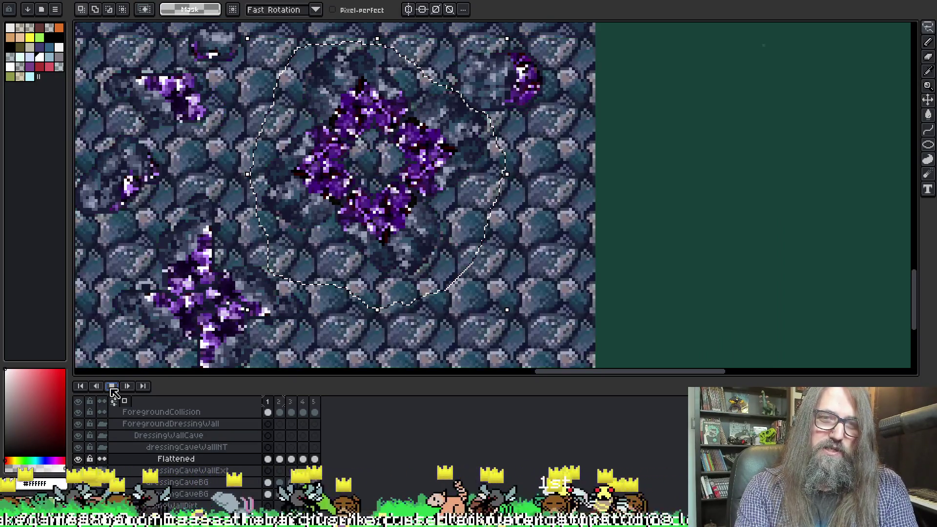
scroll(181, 463, "down", 1)
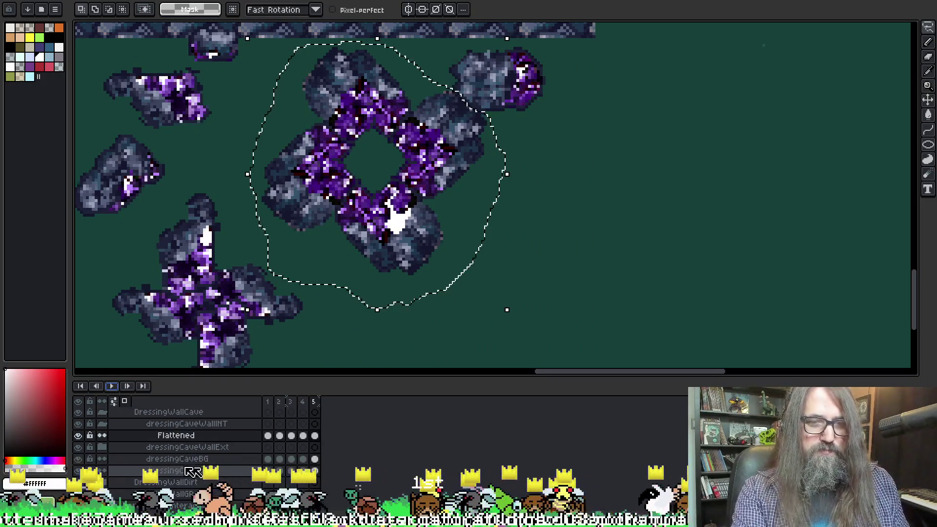
key("ctrl+t")
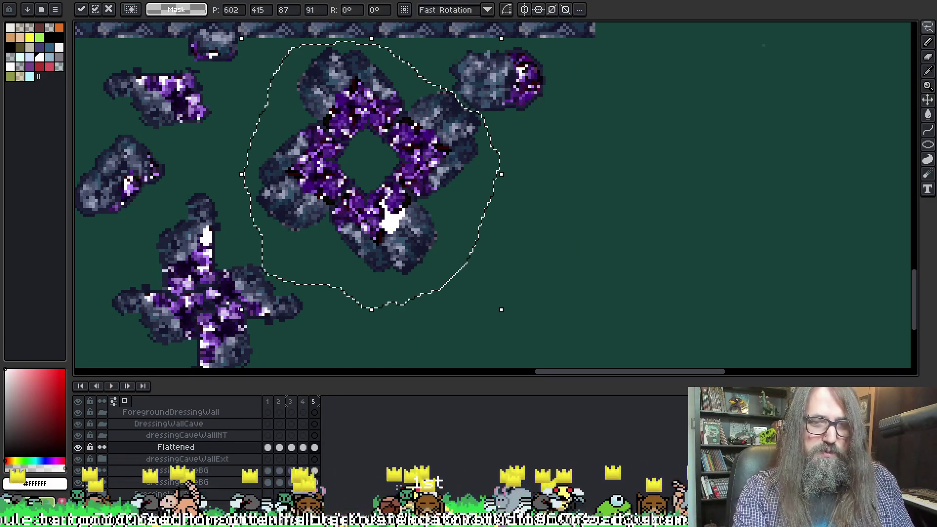
key("Return")
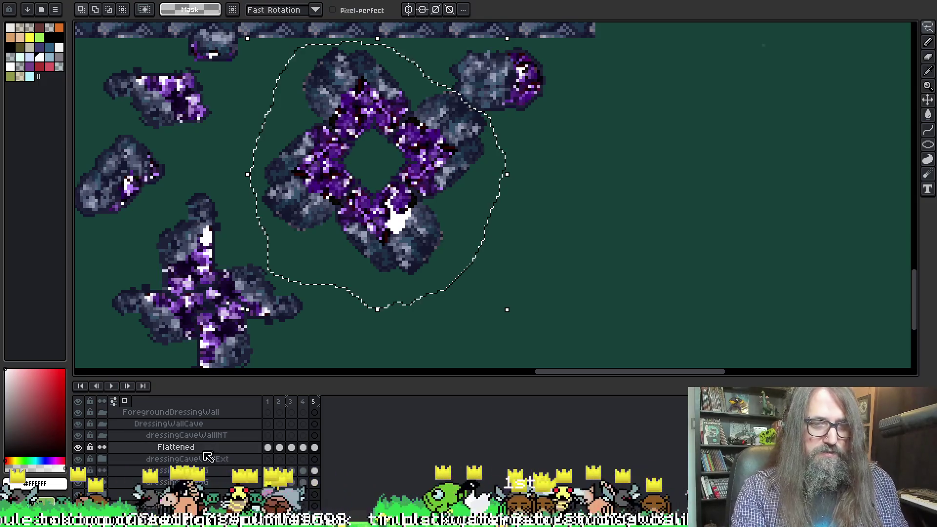
left_click(225, 476)
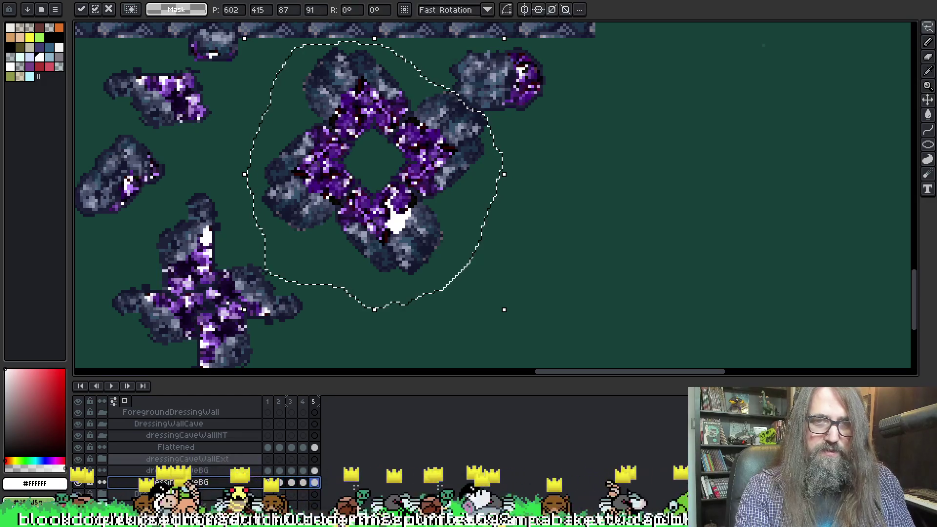
key("ctrl+d")
key("comma")
key("comma")
key("comma")
key("comma")
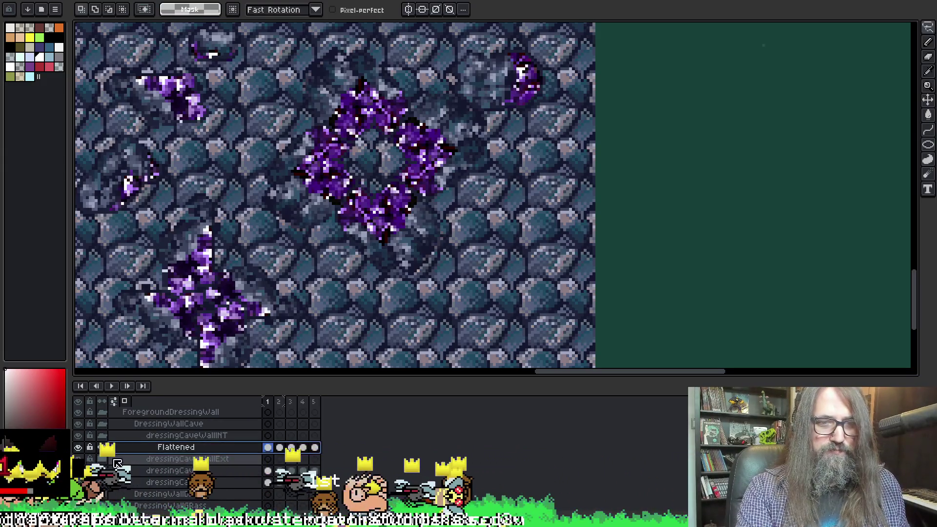
Step: Compare the Flattened crystal layer against all layers by toggling its visibility
left_click(78, 447)
left_click(80, 448)
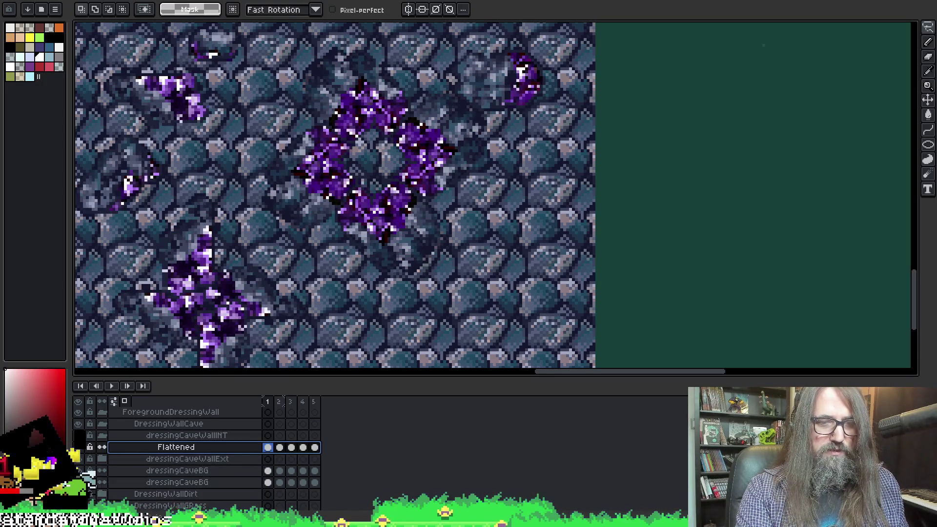
left_click(78, 448, "alt")
left_click(78, 448, "alt")
left_click(78, 448, "alt")
left_click(78, 447, "alt")
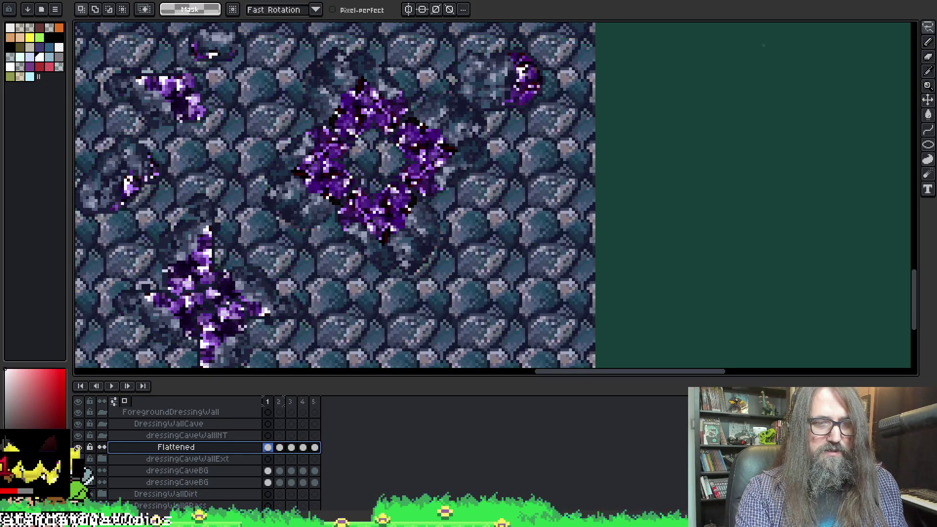
left_click(234, 472)
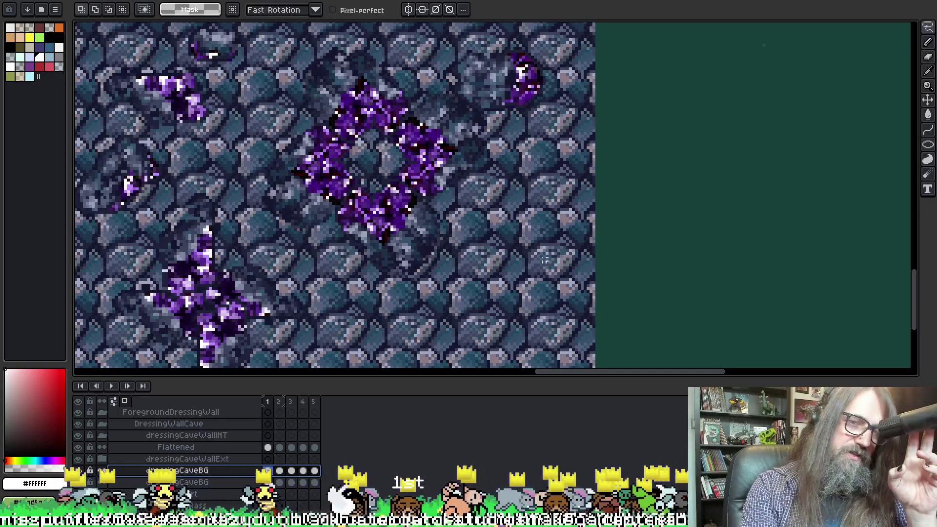
Step: Check the dressingCaveBG wall layer on and off, play the frames, and save the artwork
left_click(79, 470)
left_click(79, 471)
left_click(78, 470)
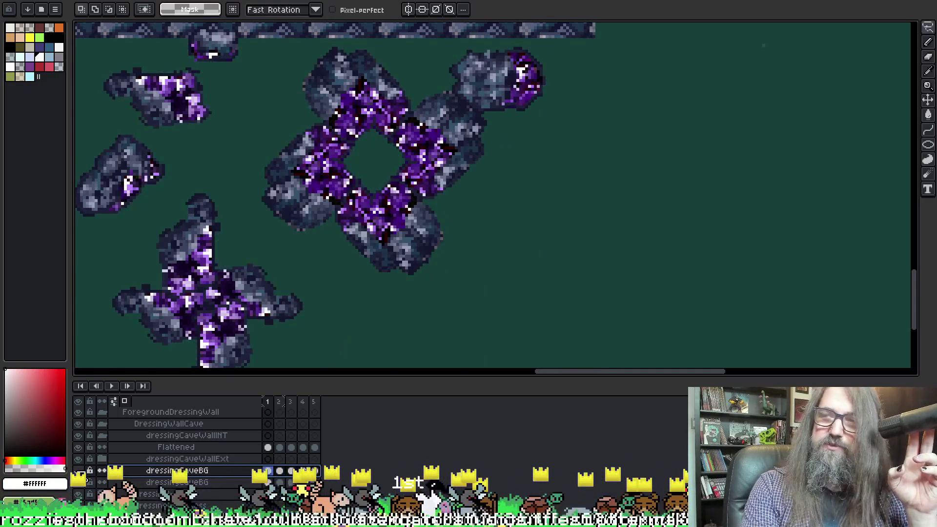
left_click(78, 470)
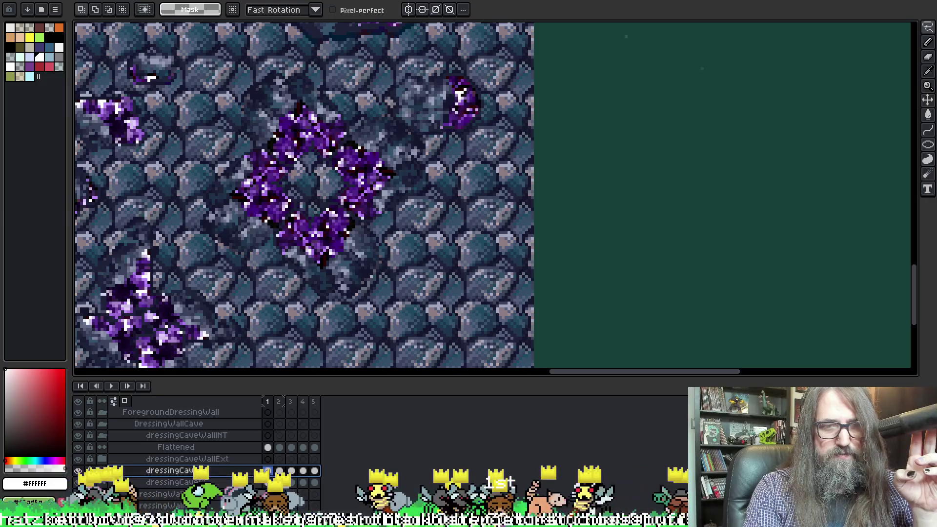
left_click(281, 472)
key("Return")
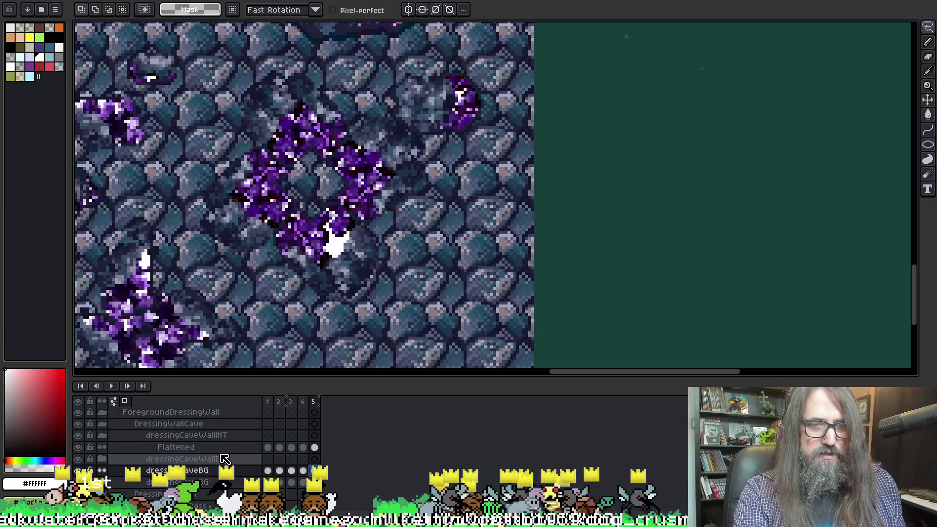
key("ctrl+s")
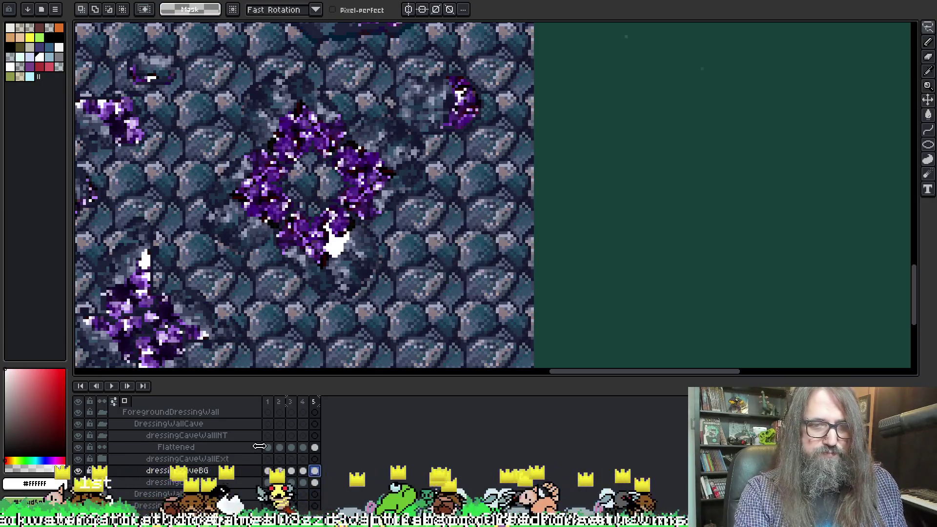
left_click(267, 447)
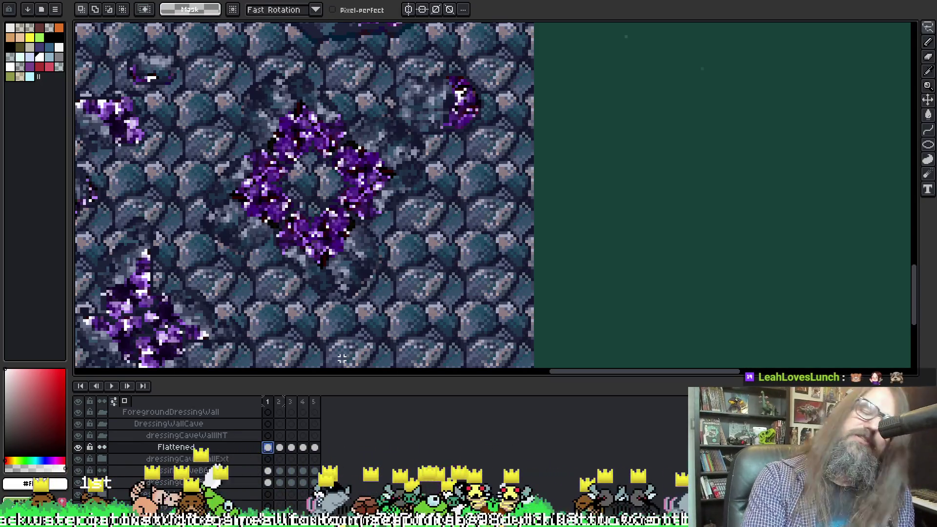
Step: Draw a closed freehand lasso selection around the purple crystal diamond ring
left_click_drag(387, 168, 426, 151)
scroll(425, 152, "up", 3)
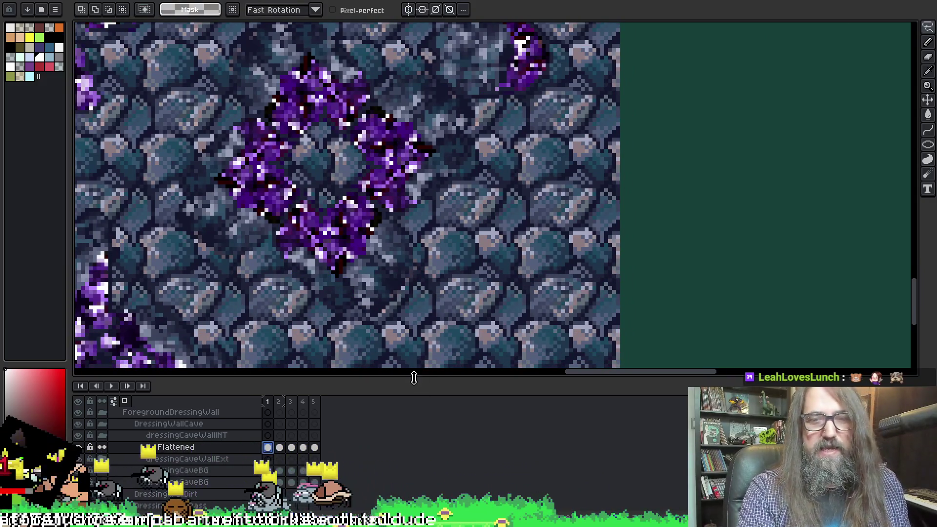
left_click_drag(413, 378, 414, 454)
left_click_drag(410, 209, 450, 238)
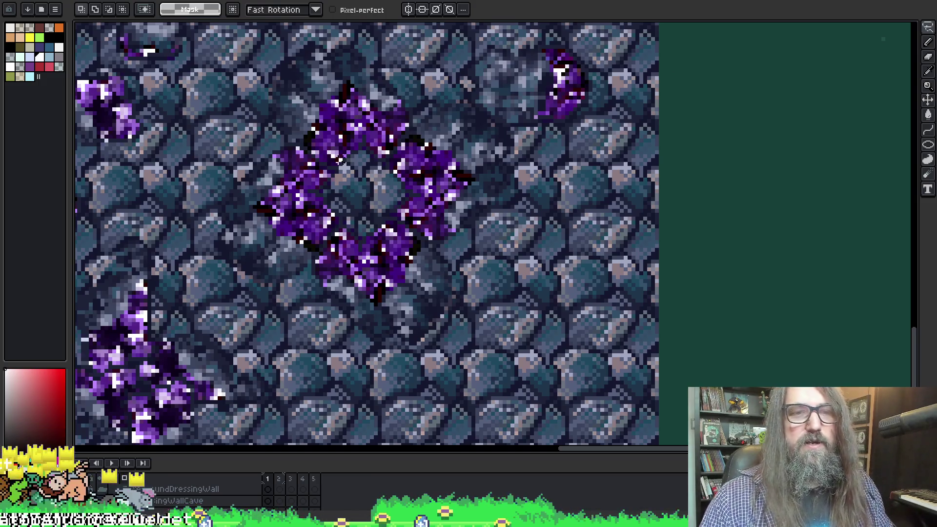
scroll(341, 162, "down", 1)
scroll(244, 191, "up", 2)
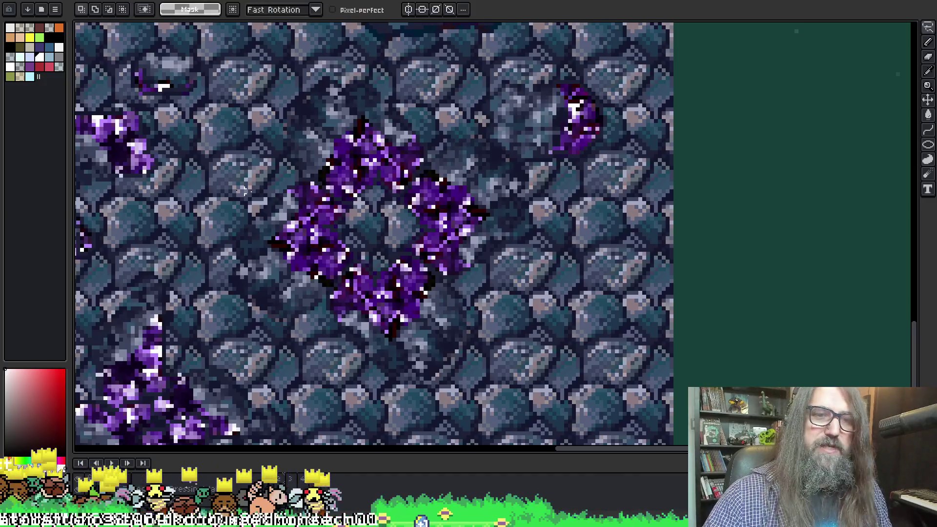
mouse_move(222, 203)
left_mouse_down()
mouse_move(250, 93)
mouse_move(351, 48)
mouse_move(432, 79)
mouse_move(466, 108)
left_mouse_up()
mouse_move(514, 159)
left_mouse_down()
mouse_move(583, 200)
mouse_move(534, 340)
mouse_move(437, 425)
mouse_move(285, 374)
mouse_move(219, 330)
left_mouse_up()
left_click_drag(199, 273, 222, 204)
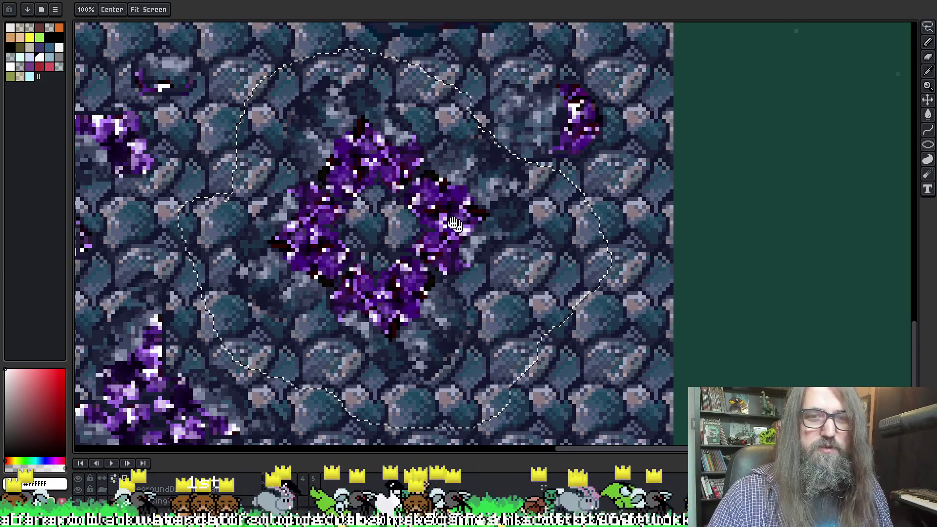
Step: Enlarge the layers and timeline panel and check the purple crystal layer's visibility
scroll(411, 343, "down", 1)
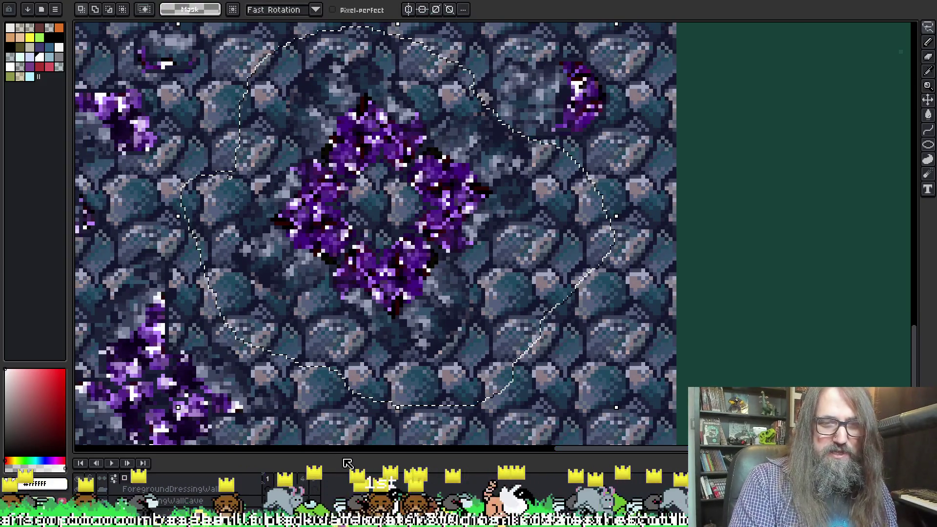
left_click_drag(347, 448, 356, 391)
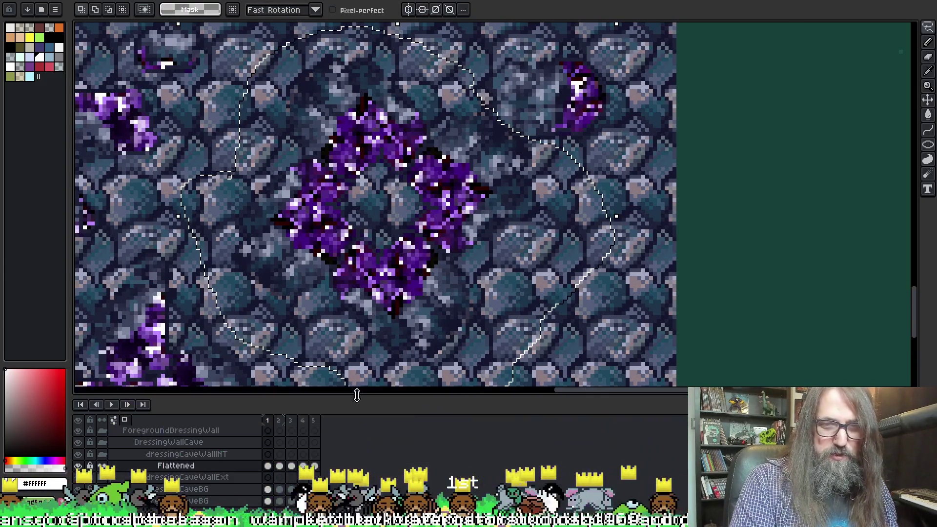
scroll(353, 224, "down", 2)
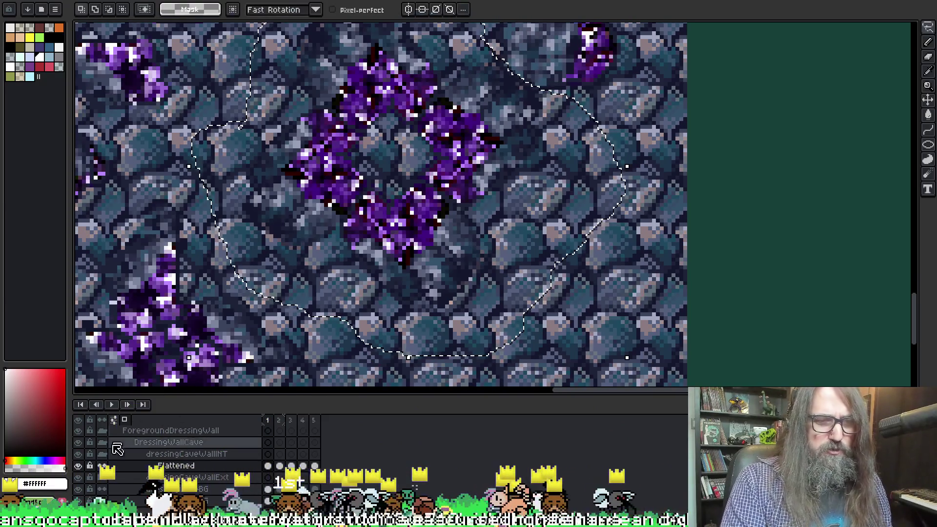
left_click(78, 470)
left_click(79, 466)
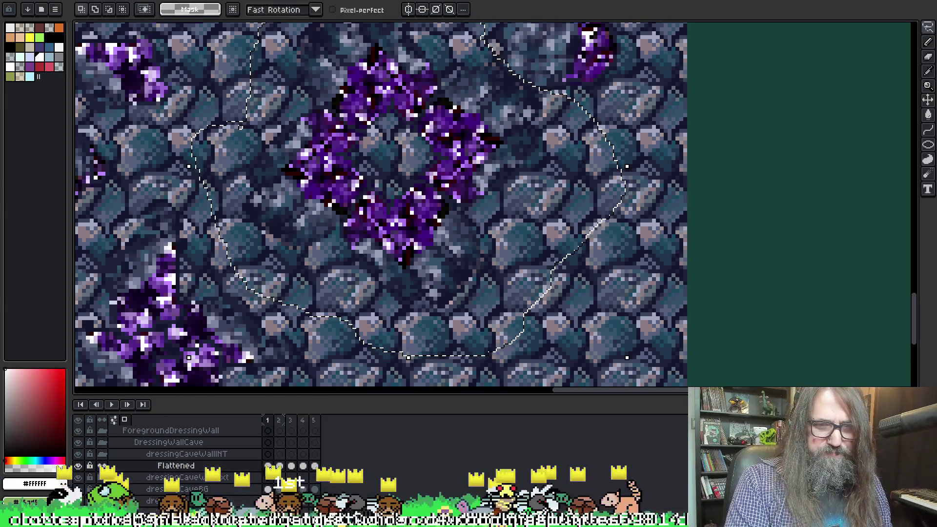
Step: Recentre the crystal ring on the canvas and bring up Export File for the selection
left_click_drag(419, 175, 399, 220)
key("v")
scroll(390, 239, "down", 2)
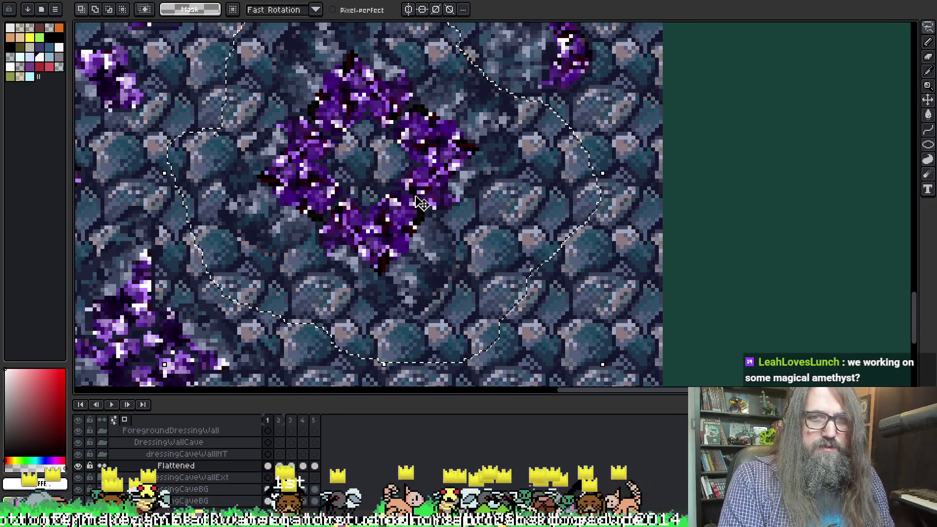
key("h")
left_click_drag(366, 200, 360, 243)
key("v")
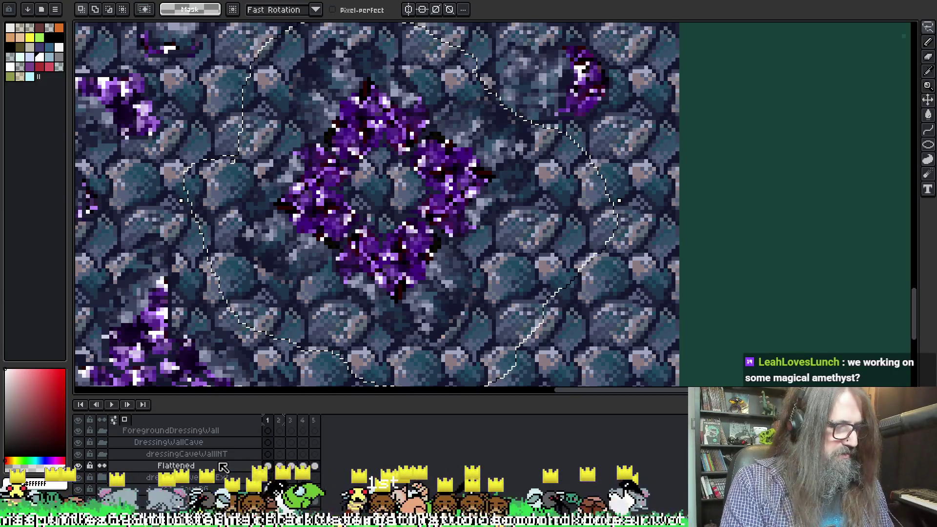
key("ctrl+alt+shift+s")
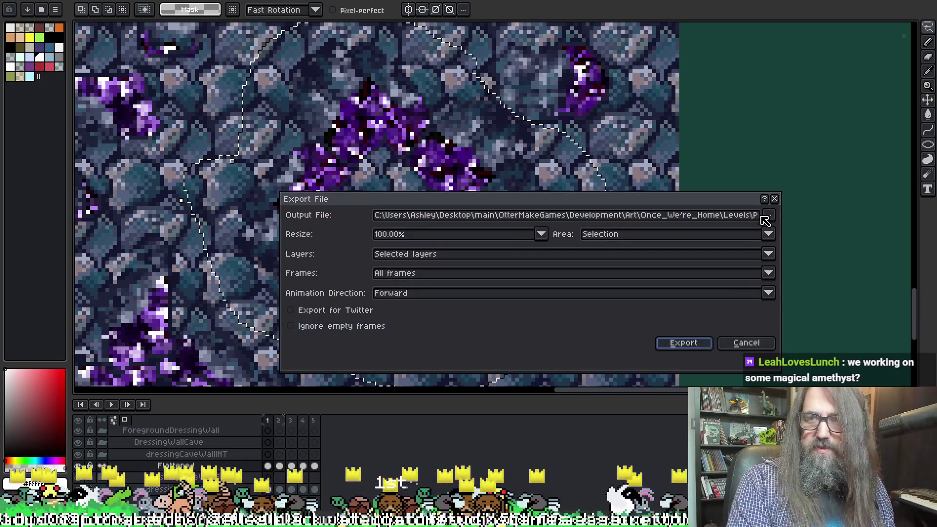
Step: Target spr_park_dressing_cave_wall_INT_01.png in the INT_02 folder, agreeing to replace it
left_click(769, 215)
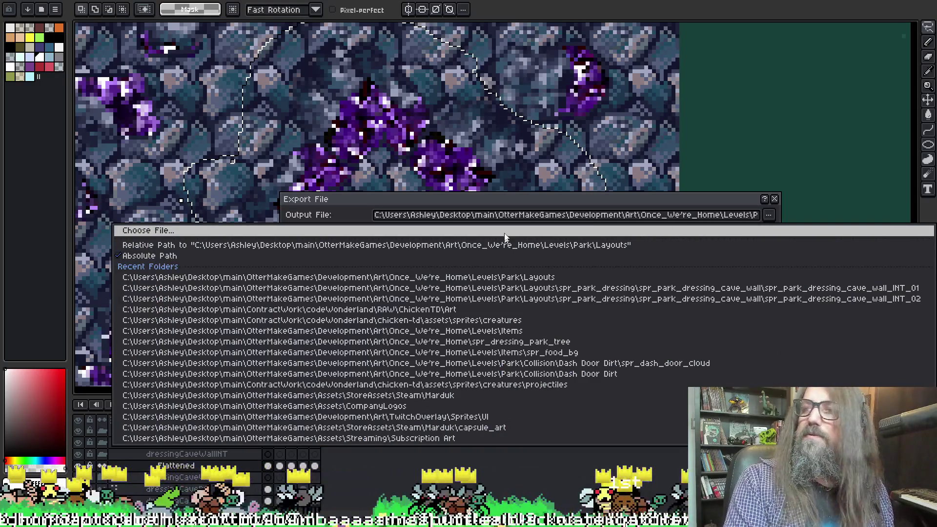
left_click(505, 230)
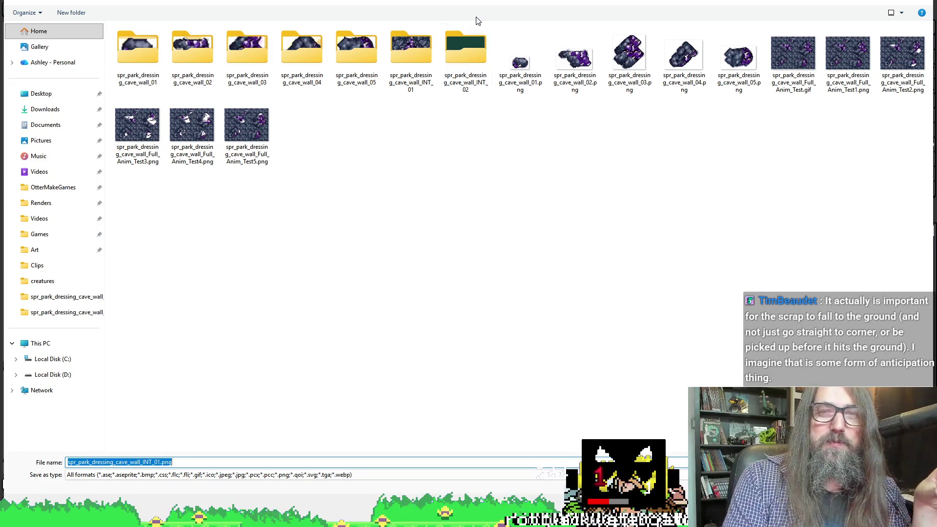
double_click(467, 54)
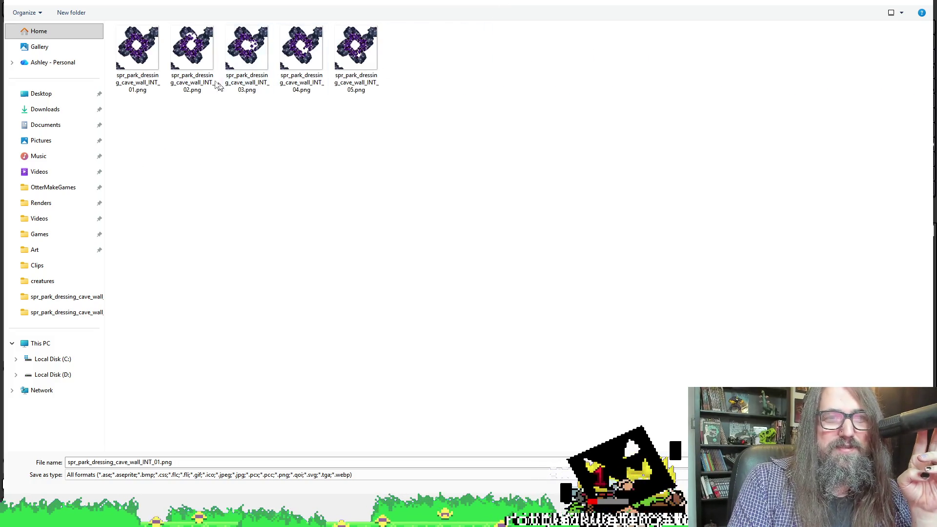
left_click(137, 51)
key("Return")
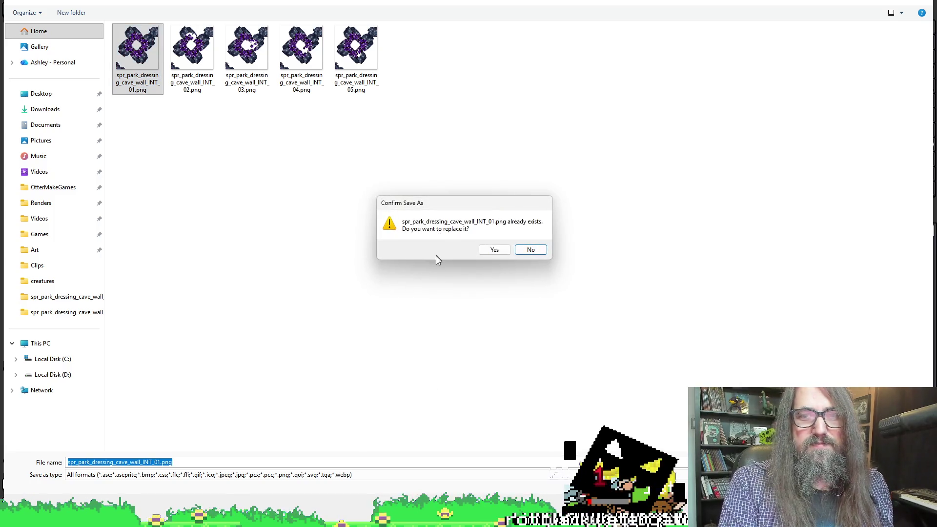
left_click(503, 251)
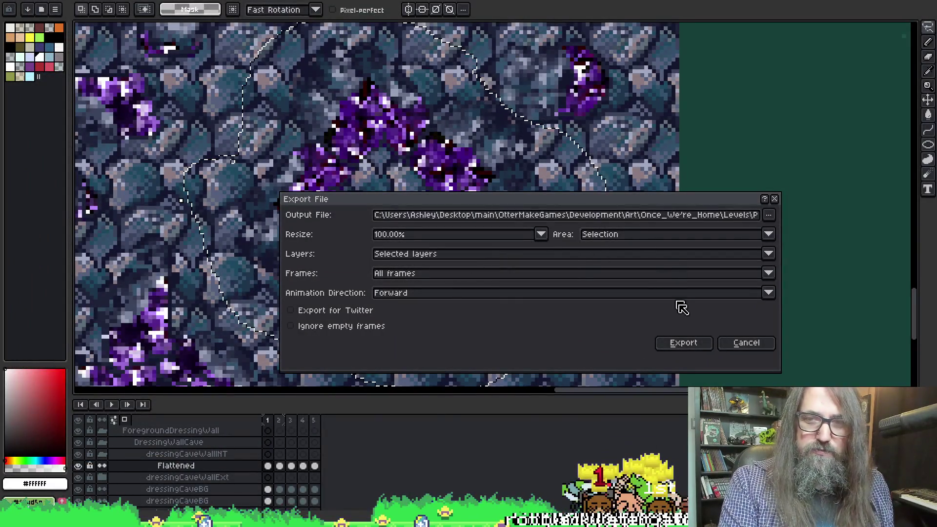
Step: Export the crystal selection and bring the Marduk GameMaker project to the front
left_click(684, 343)
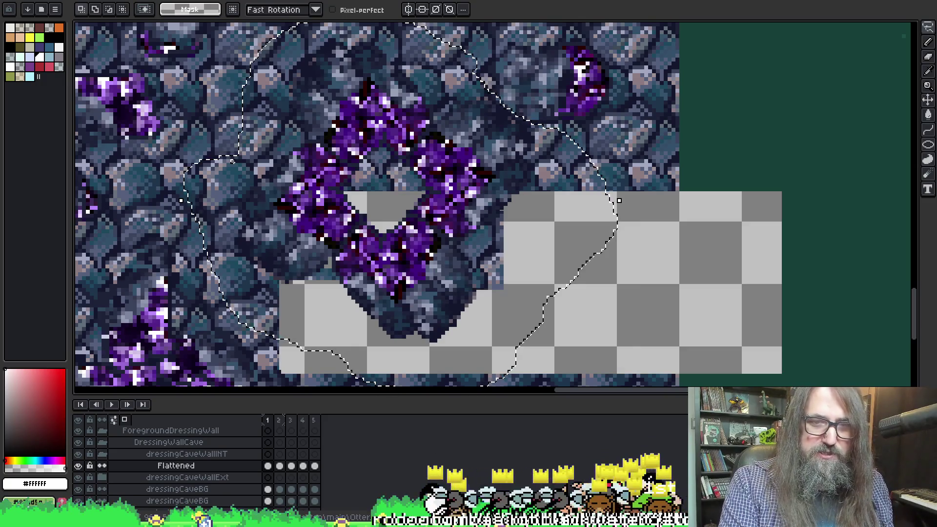
mouse_move(340, 520)
left_click(338, 480)
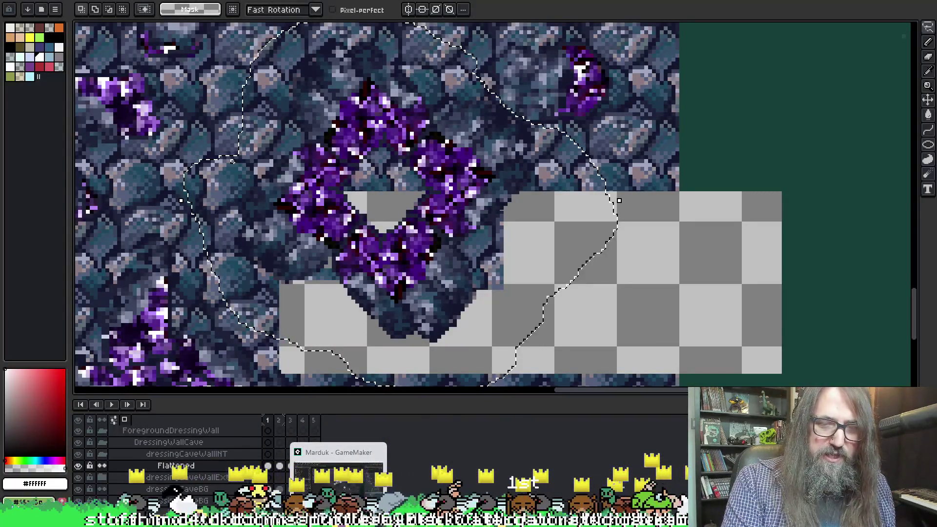
left_click(338, 471)
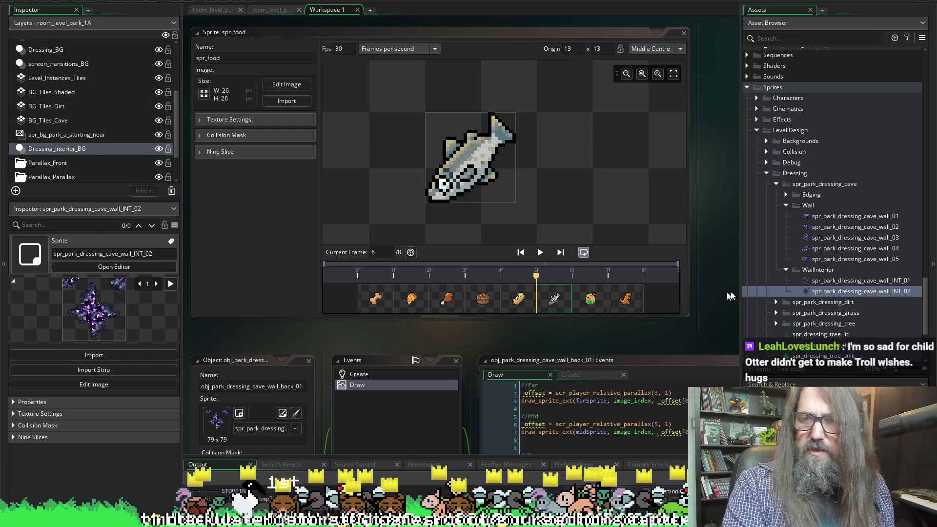
Step: Open the 87 x 91, 20-frame spr_park_dressing_cave_wall_INT_01 sprite and dismiss the file browser
double_click(814, 282)
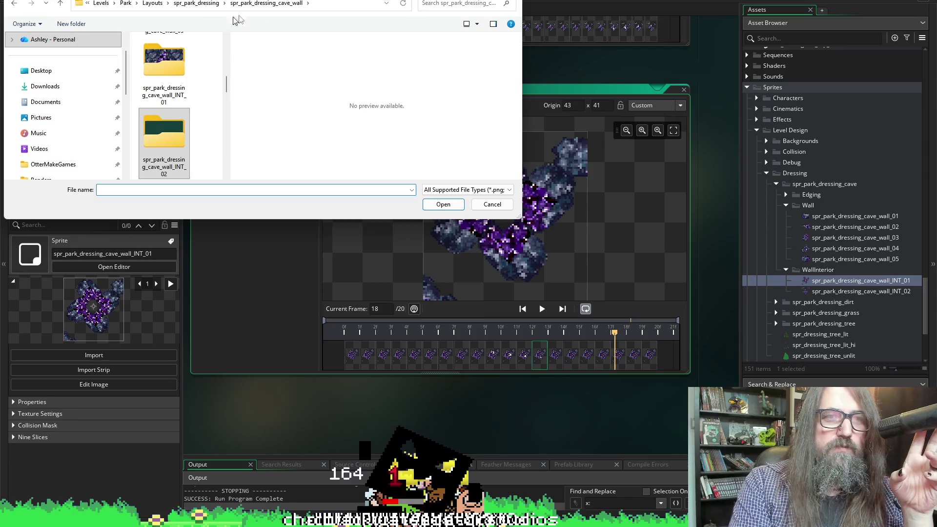
key("Escape")
Step: Browse to spr_park_dressing_cave_wall_INT_01.png for import, cancel, and return to Aseprite
scroll(709, 218, "down", 5)
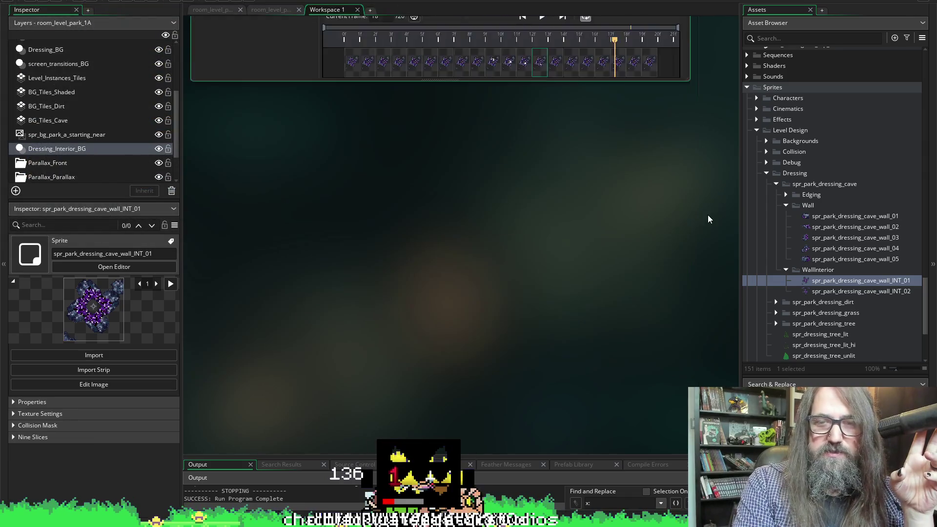
scroll(706, 199, "up", 5)
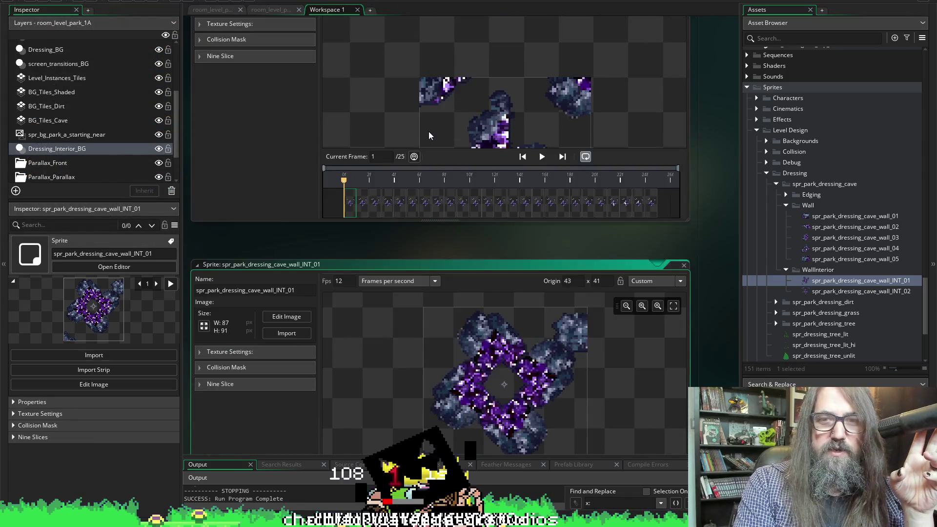
scroll(428, 131, "up", 2)
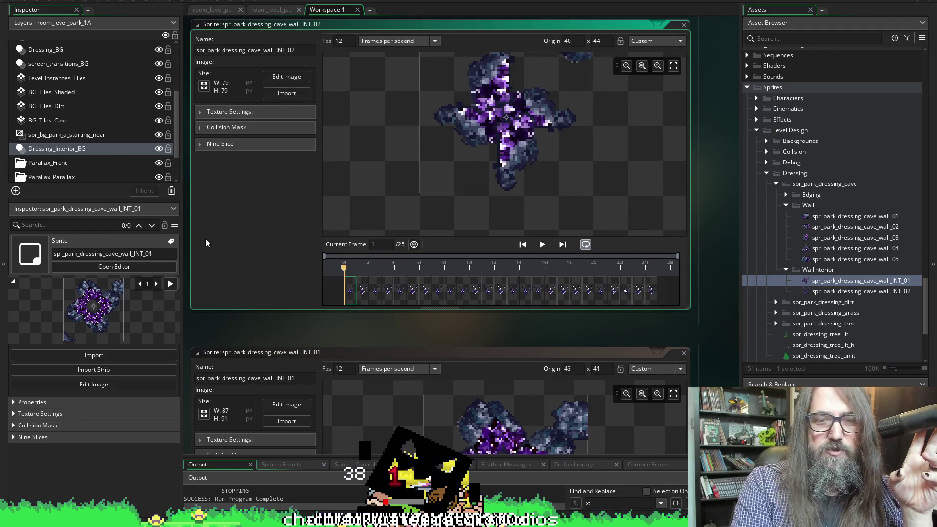
scroll(206, 239, "down", 3)
left_click(286, 246)
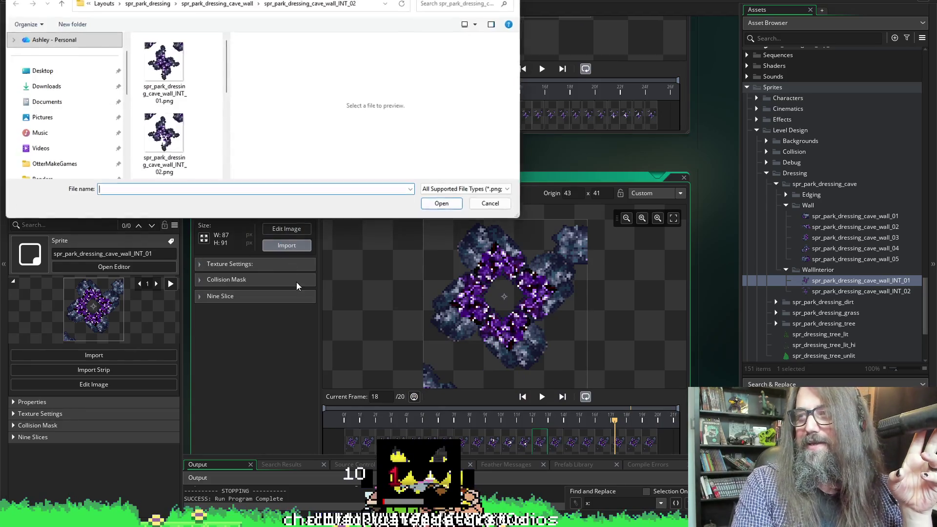
left_click(217, 3)
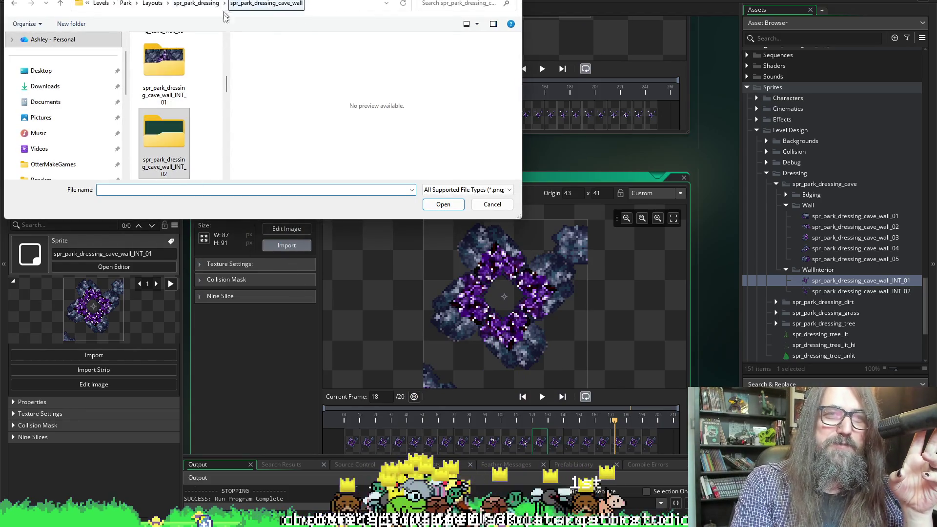
double_click(190, 95)
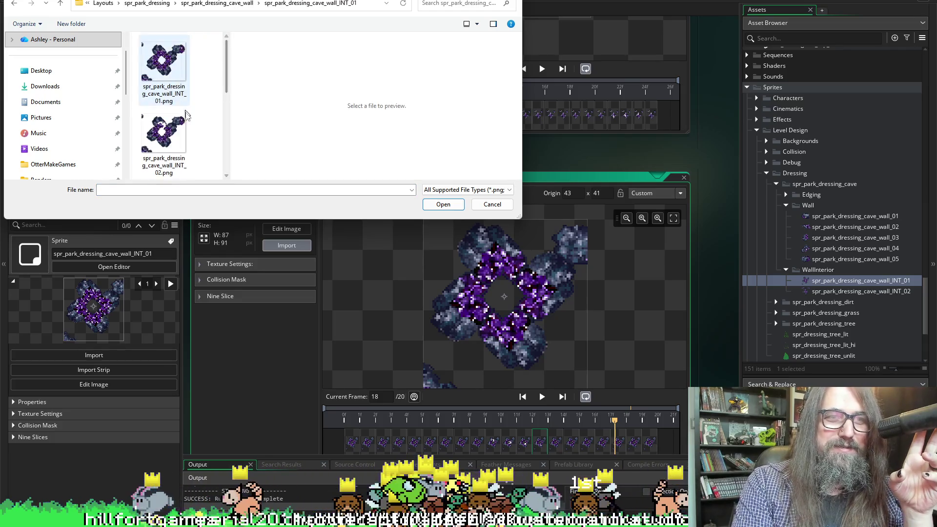
left_click(169, 83)
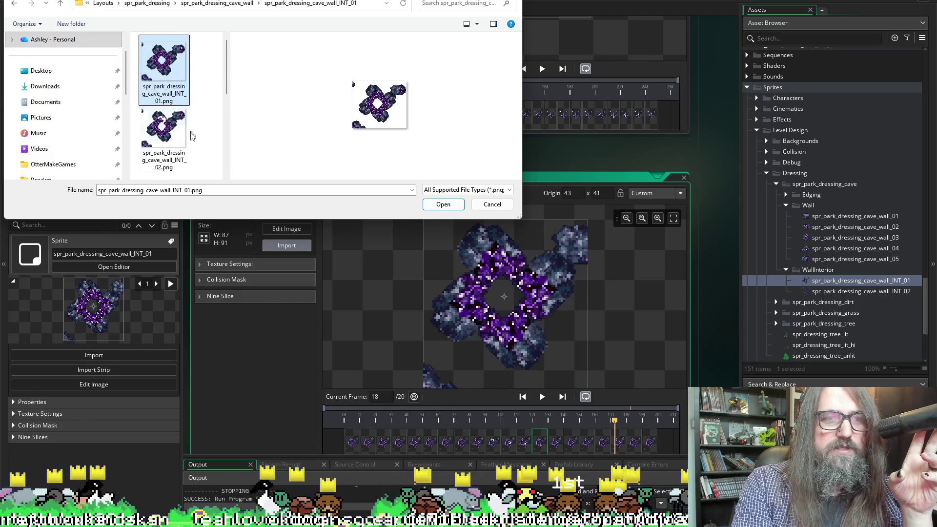
left_click(482, 205)
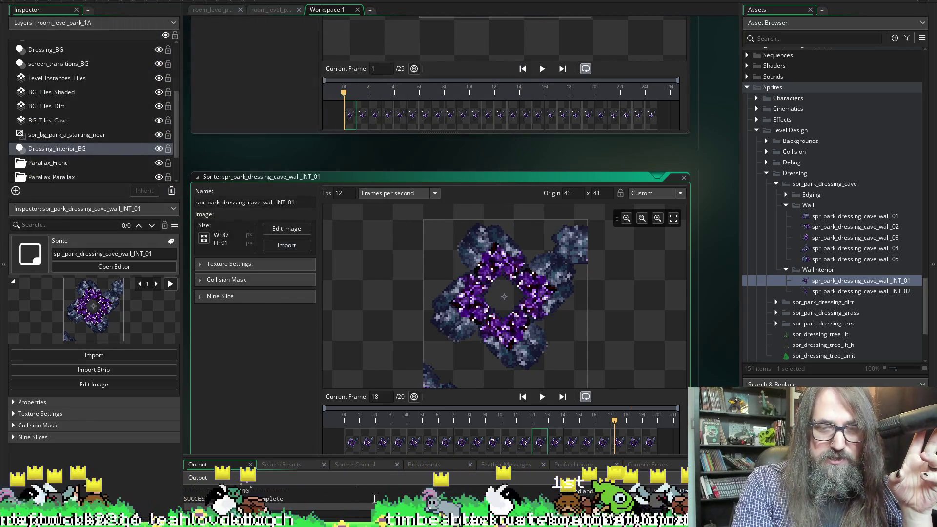
key("alt+Tab")
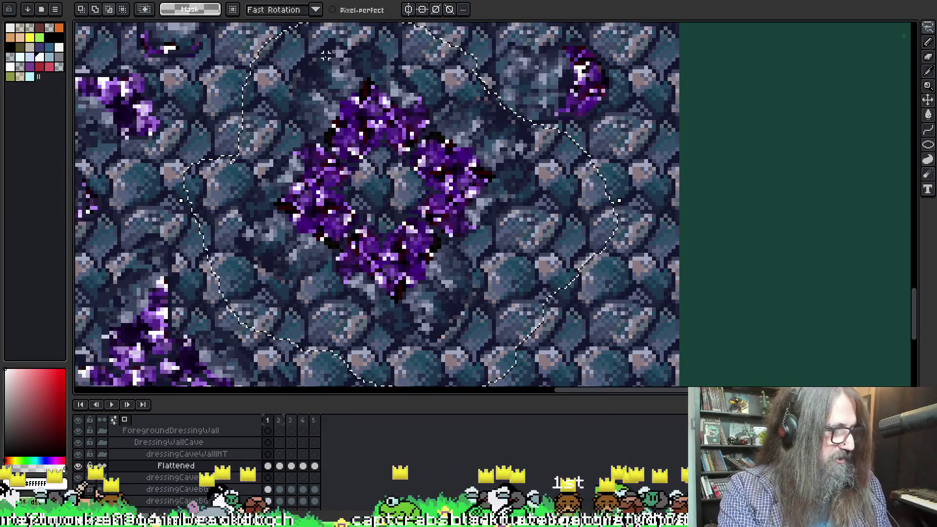
Step: Re-export the selected area with only the visible layers, running the export twice
key("ctrl+alt+shift+s")
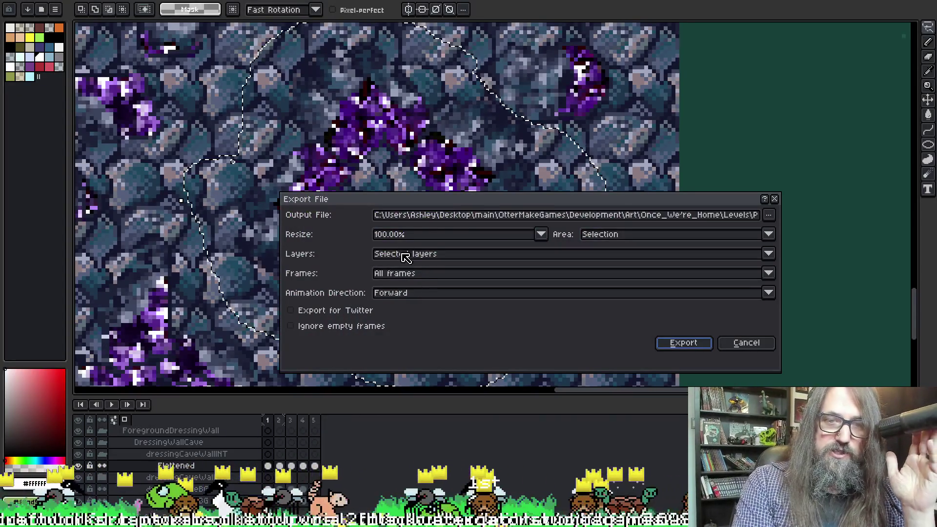
left_click(403, 254)
scroll(400, 137, "up", 10)
left_click(405, 6)
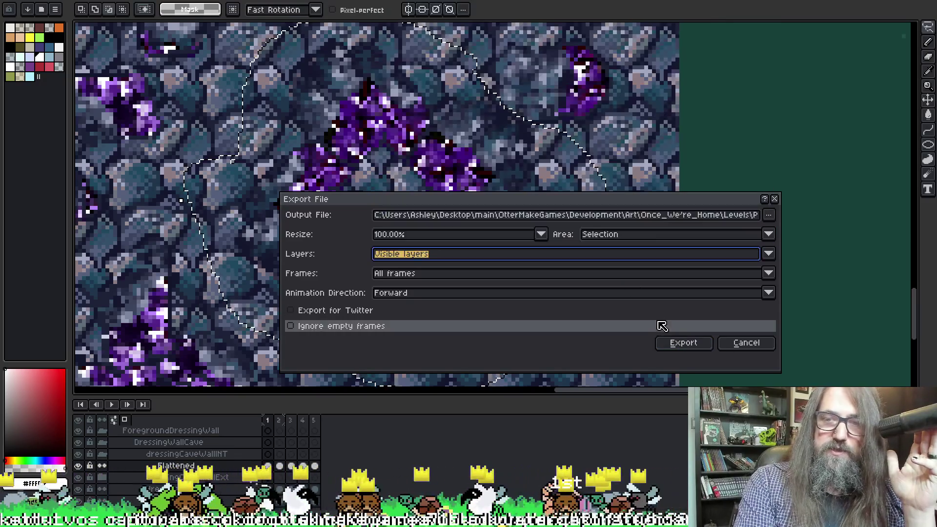
left_click(682, 343)
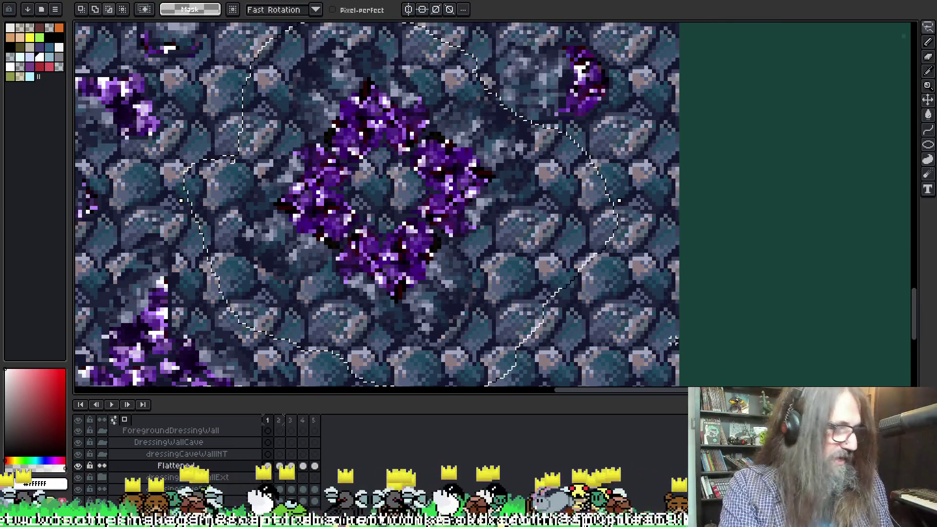
key("ctrl+alt+shift+s")
left_click(683, 342)
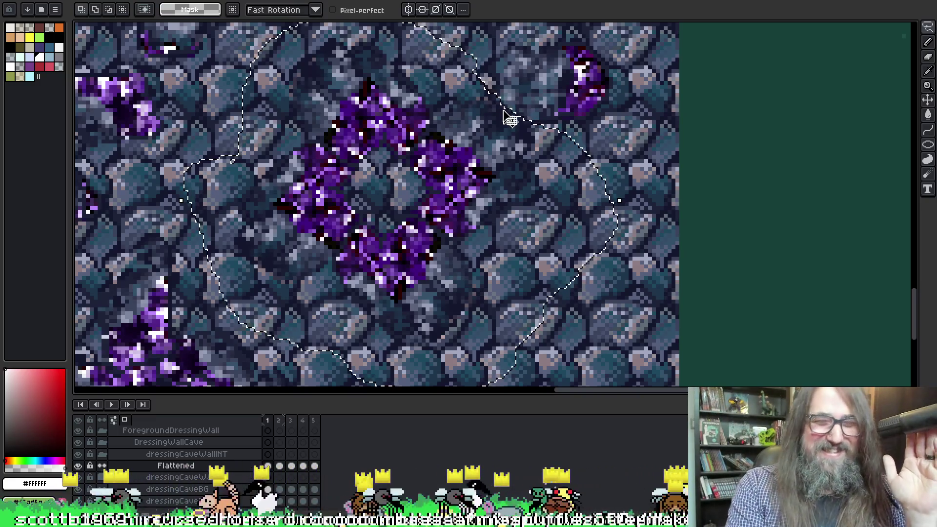
Step: Save, clear the lasso selection, save the cave wall art again, and return to GameMaker
scroll(273, 125, "down", 1)
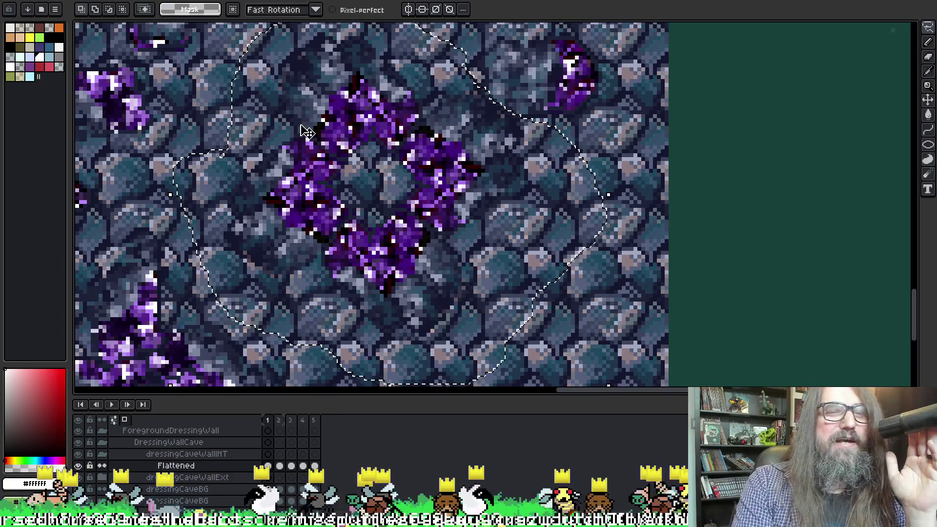
key("ctrl+s")
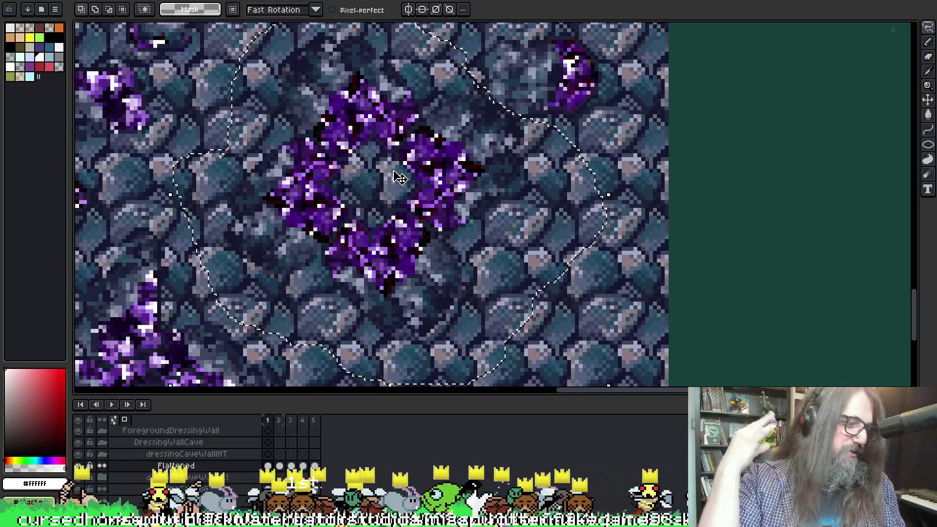
key("ctrl+d")
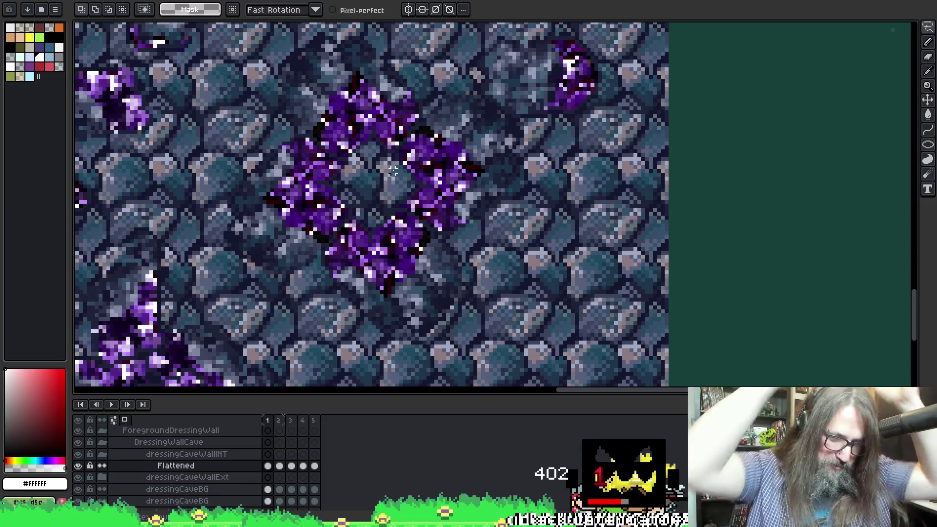
mouse_move(393, 171)
left_mouse_down()
mouse_move(409, 227)
mouse_move(427, 234)
left_mouse_up()
key("ctrl+s")
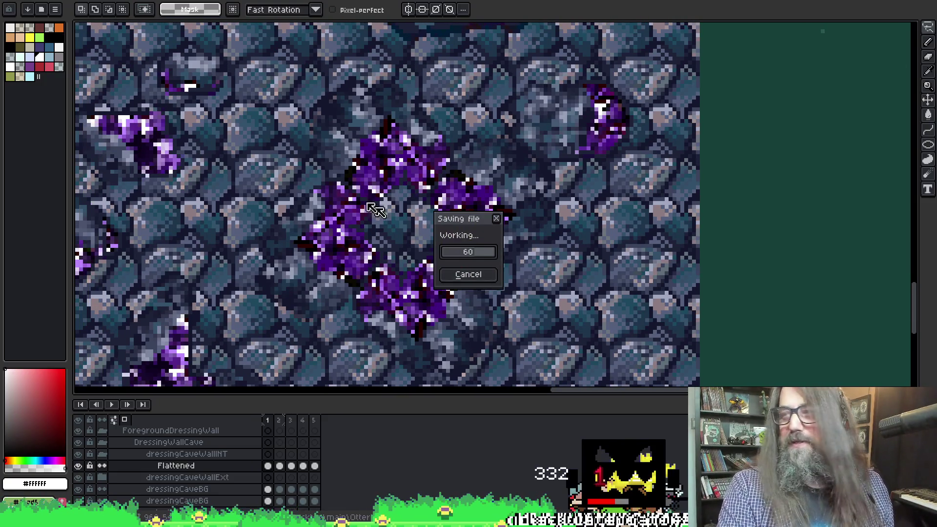
scroll(321, 254, "down", 2)
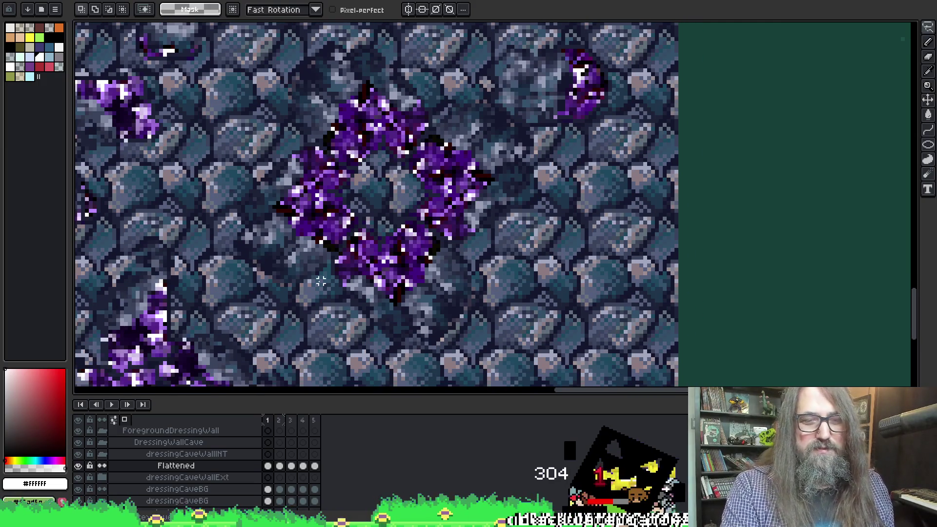
scroll(578, 245, "down", 2)
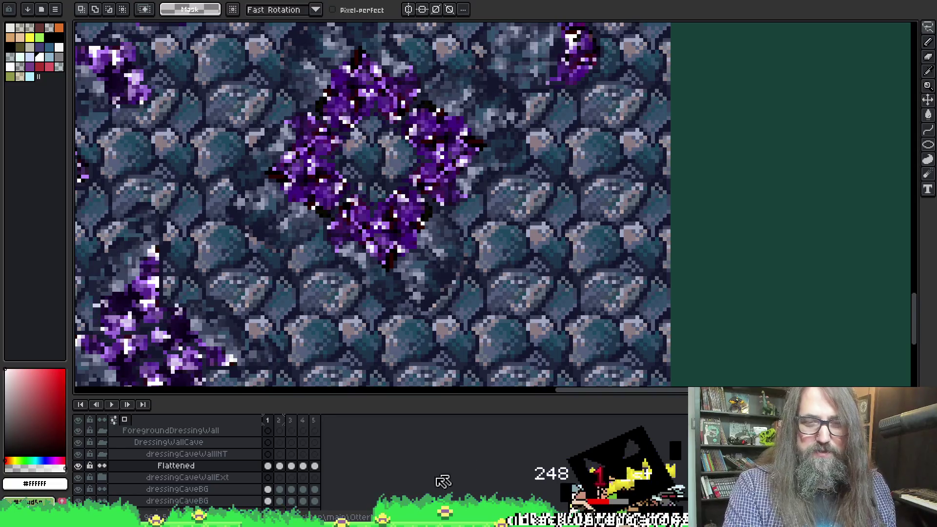
key("alt+Tab")
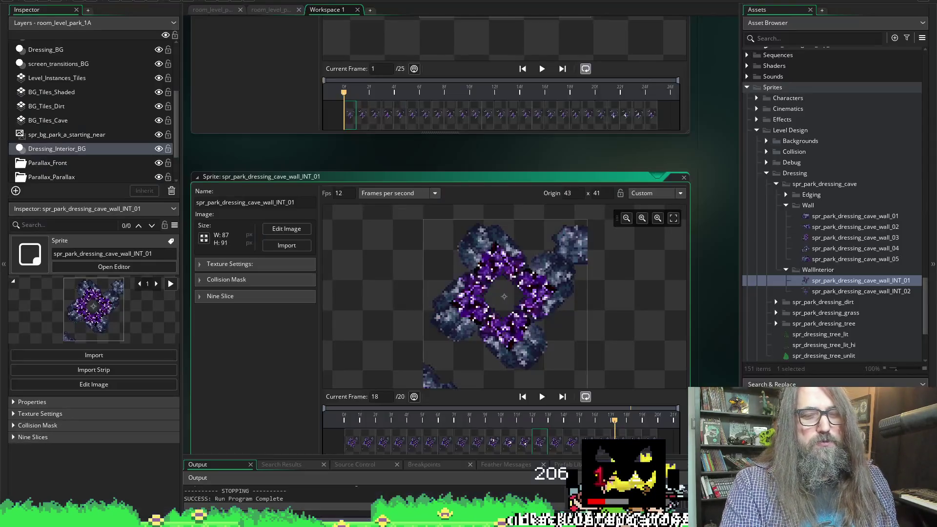
Step: Re-import all the exported INT png frames into the wall sprite
left_click(300, 249)
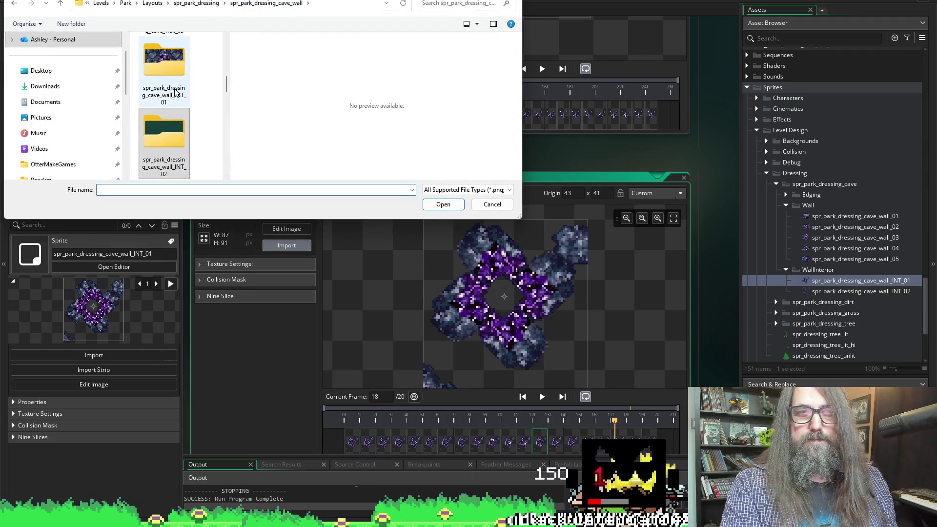
left_click(169, 64)
key("ctrl+a")
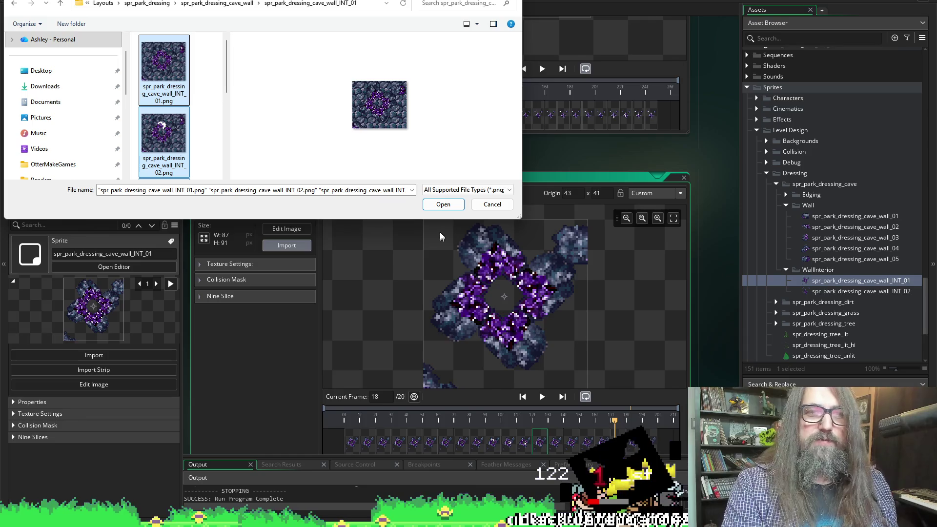
left_click(445, 209)
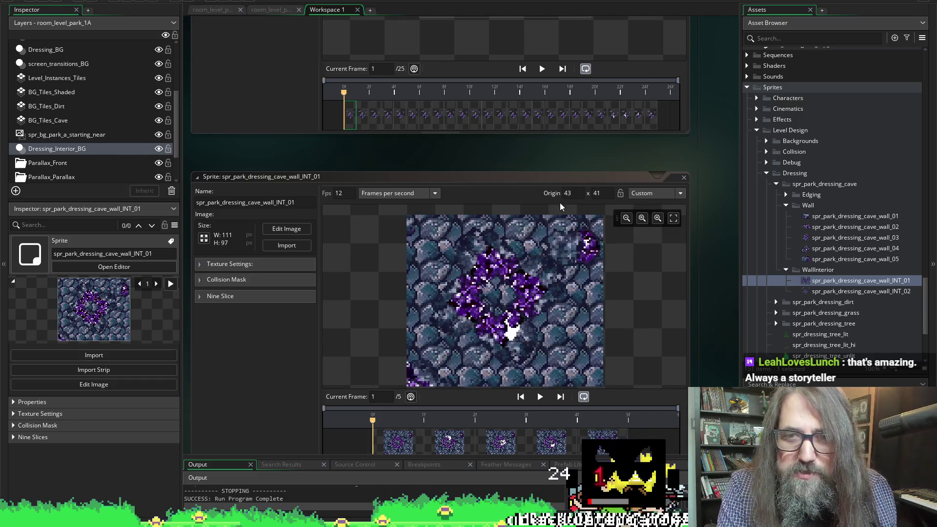
Step: Set the sprite origin to 51 x 46 at the diamond's centre and launch the game
left_click(680, 193)
left_click(640, 213)
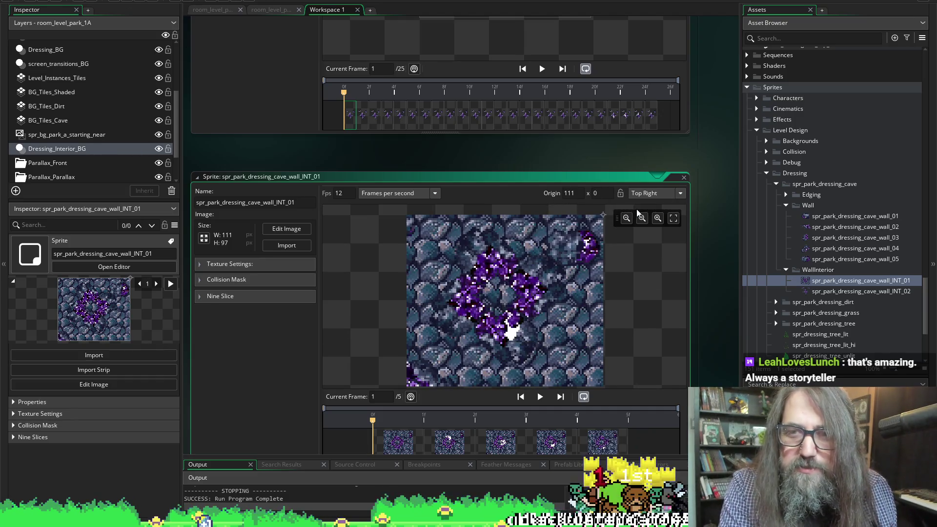
left_click(506, 298)
left_click_drag(499, 301, 497, 299)
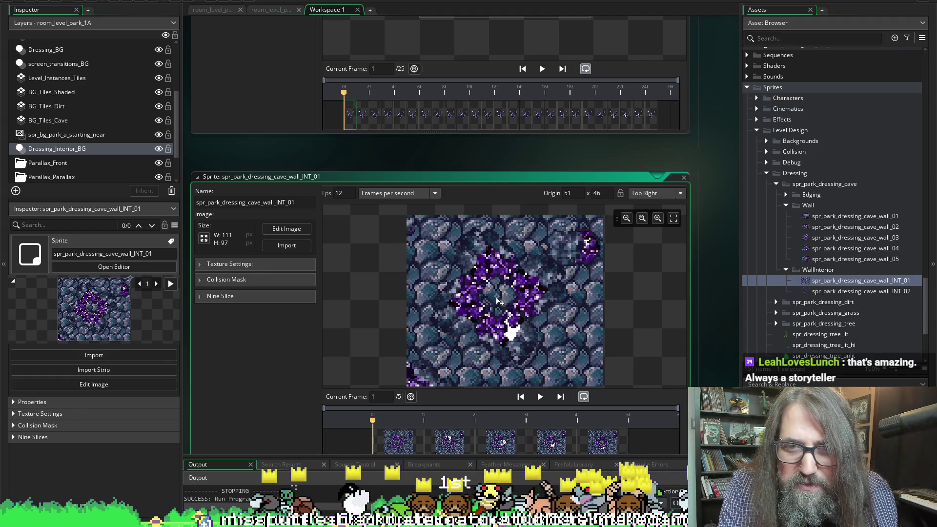
left_click(498, 298)
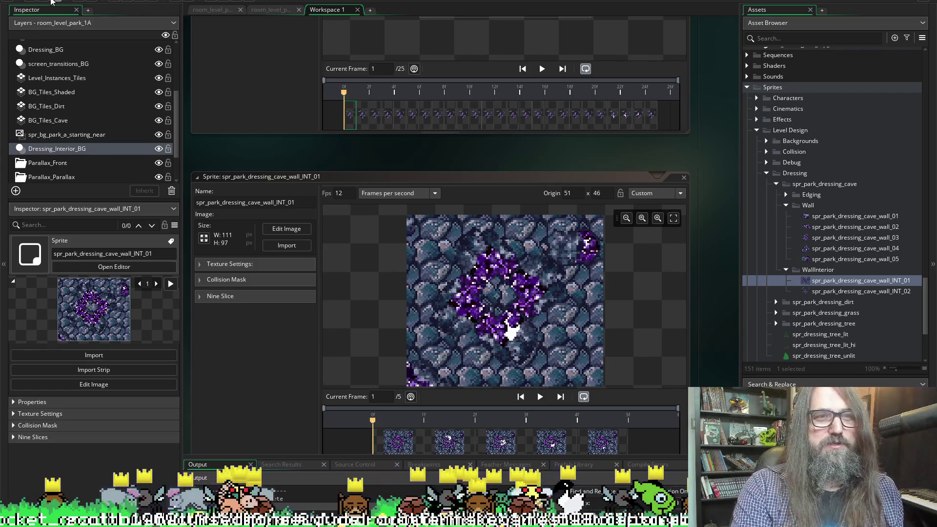
left_click(129, 2)
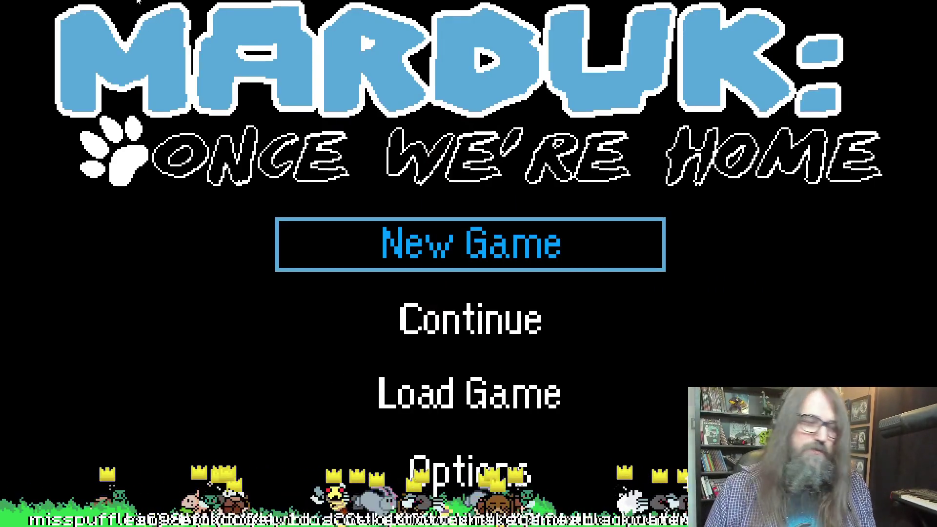
Step: Continue the saved game and walk the character from the forest into the caves
key("Down")
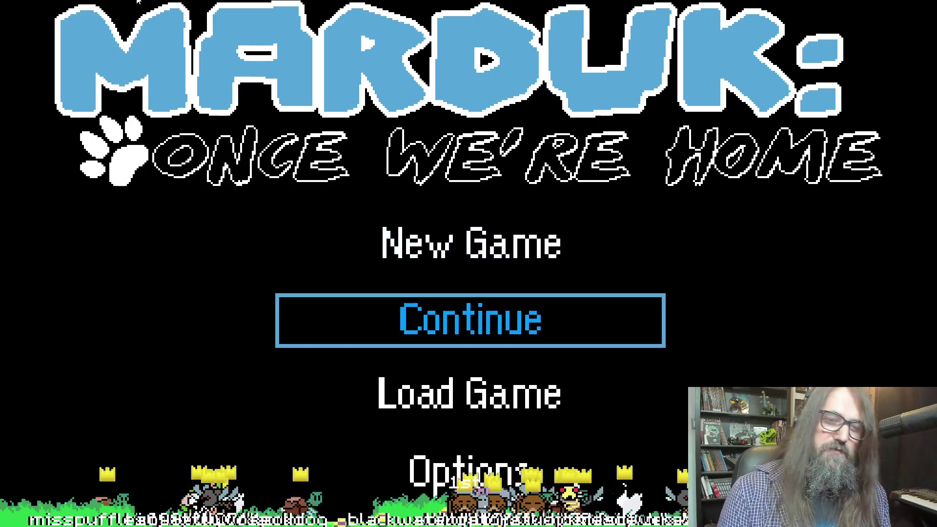
key("Return")
key("Right")
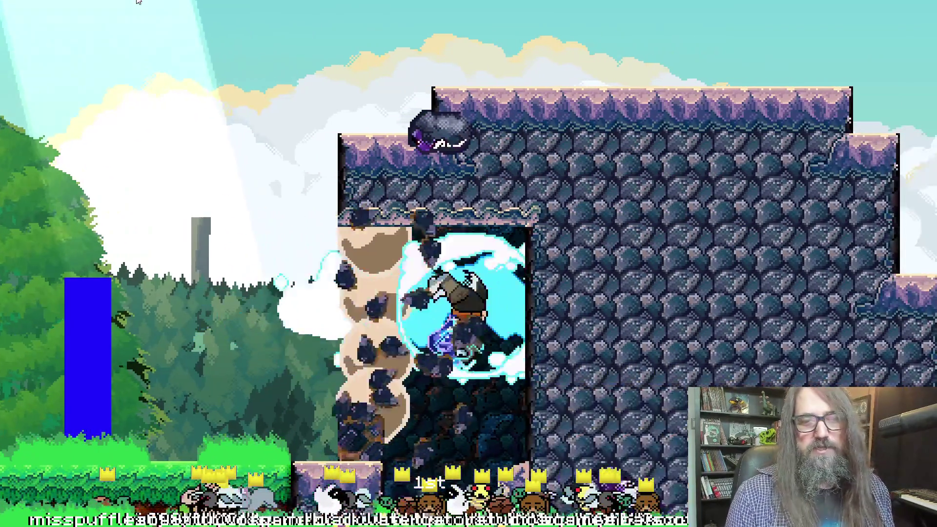
key("Right")
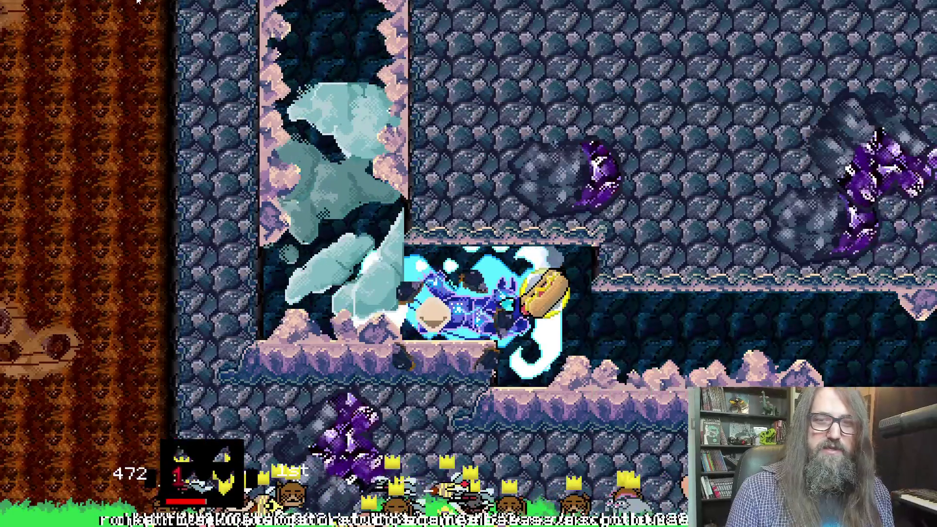
key("Right")
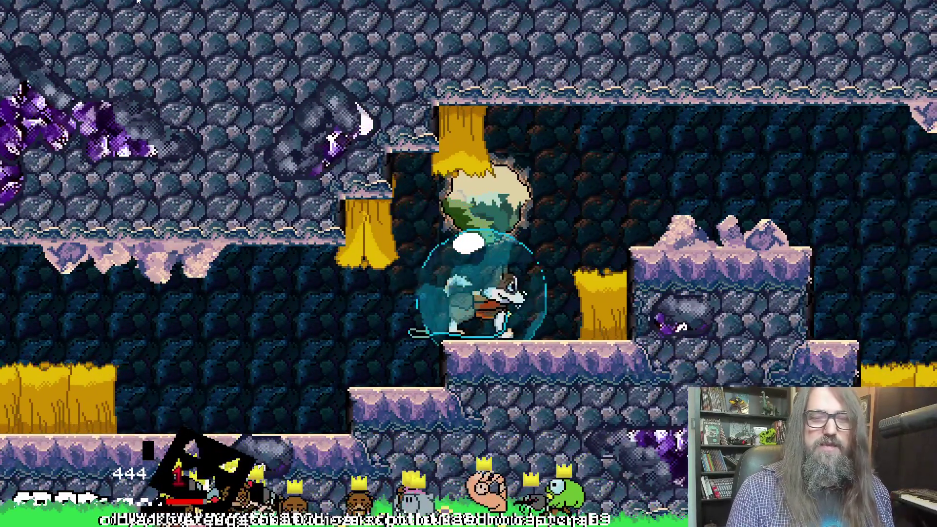
Step: Travel the cave corridors past the diamond wall decoration, then leave fullscreen
key("Right")
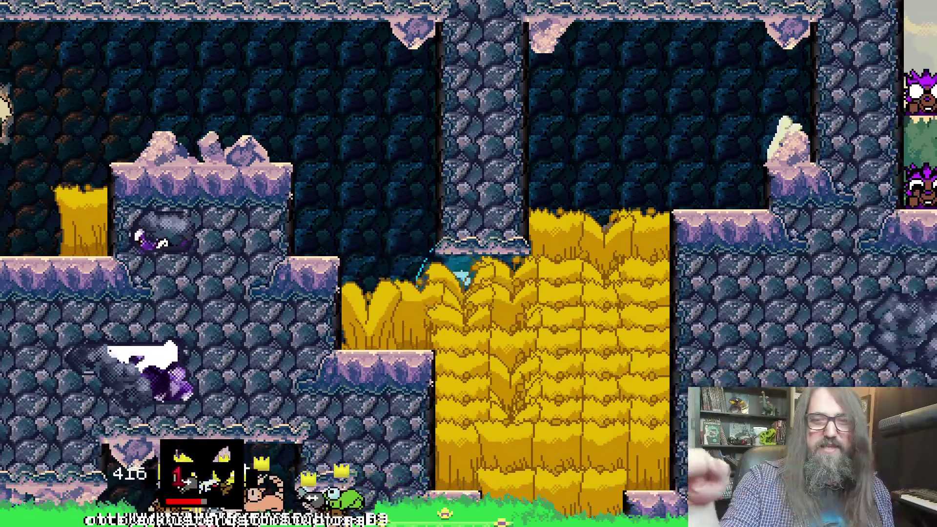
key("Right")
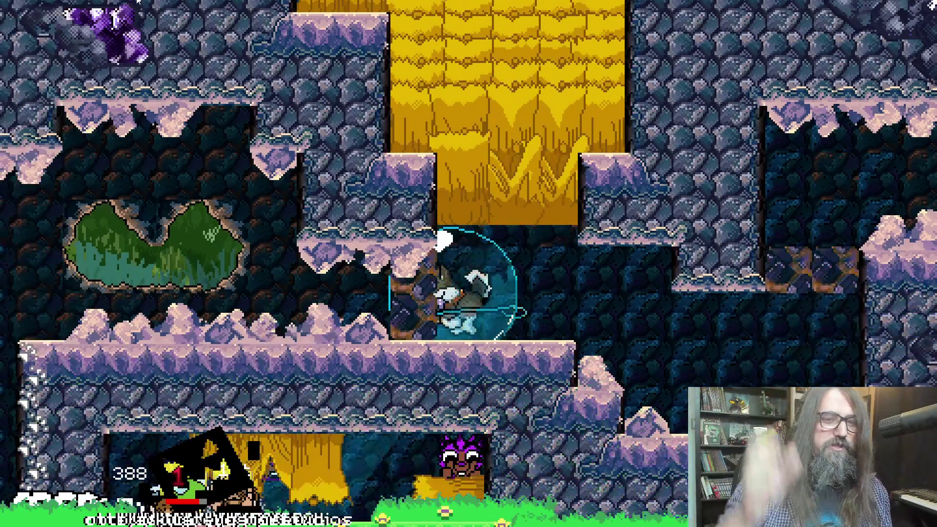
key("Left")
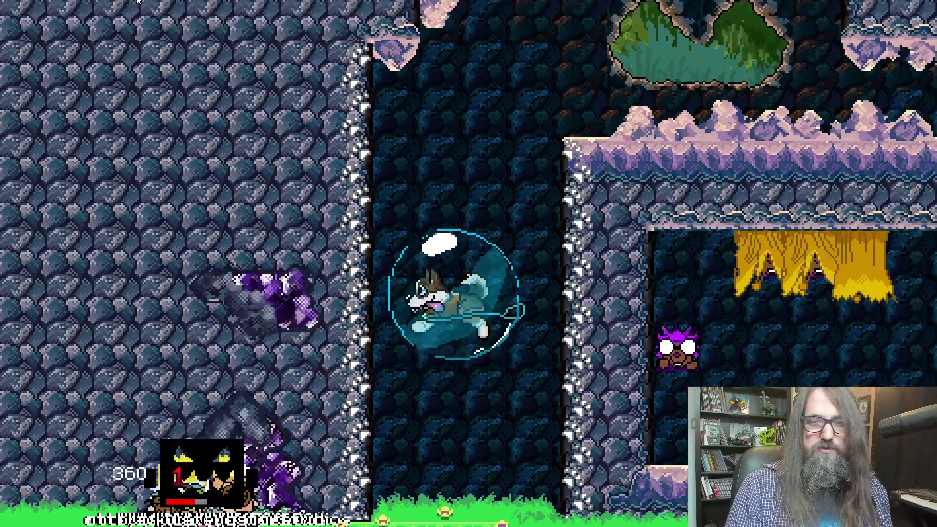
key("Right")
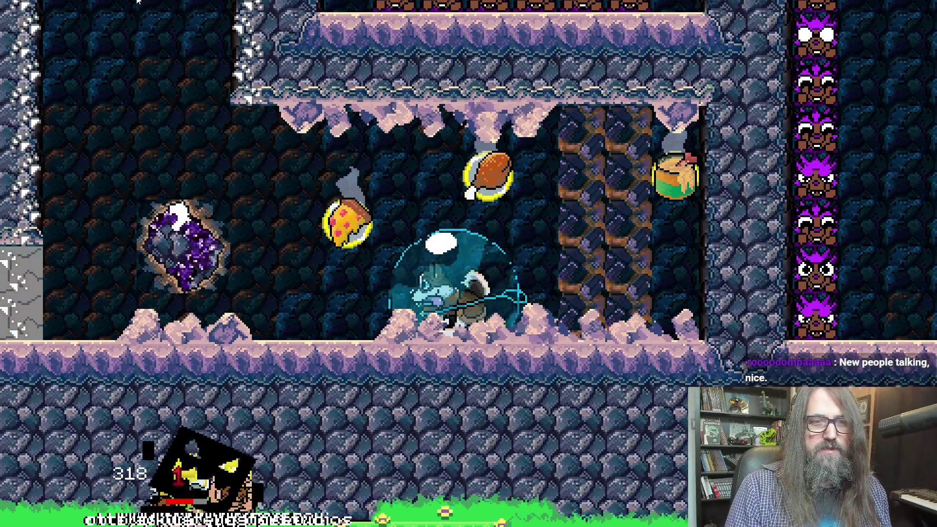
key("Left")
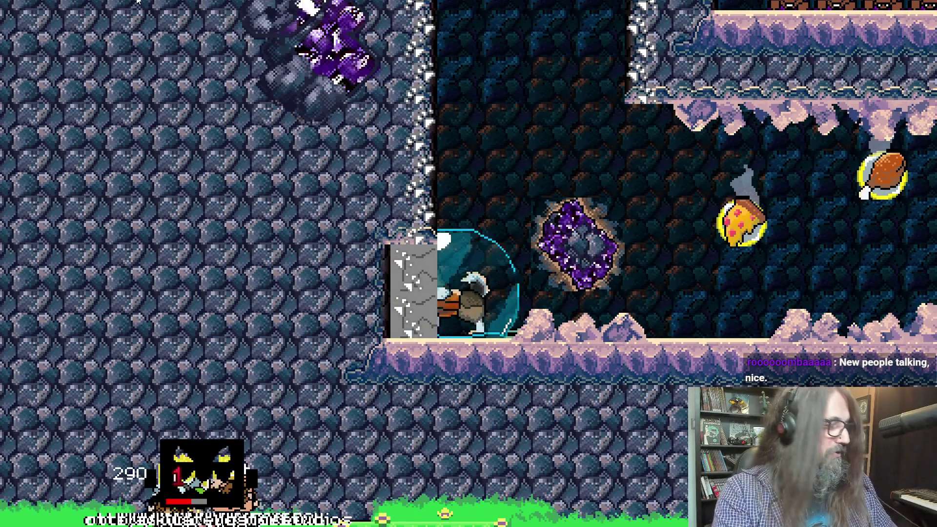
key("alt+Return")
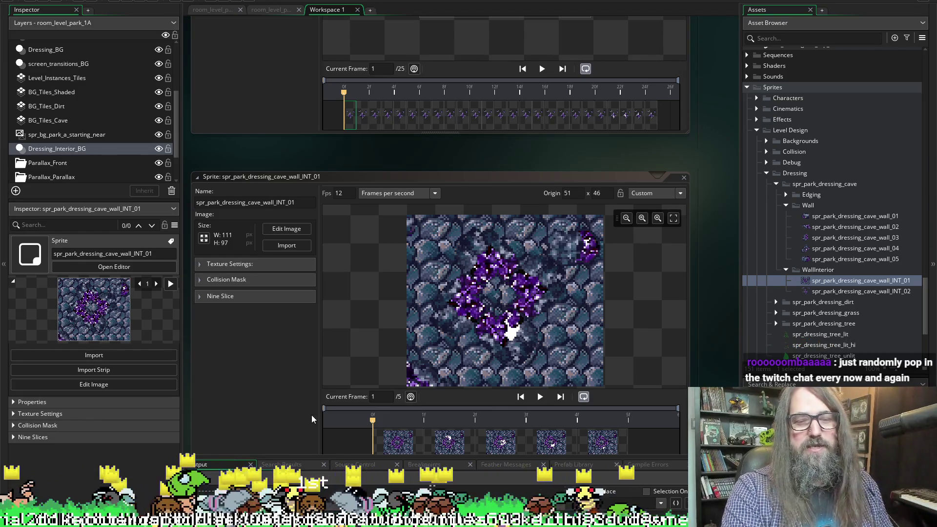
Step: Open the cave wall interior sprite in Aseprite, then bring the YouTube video window forward
double_click(510, 330)
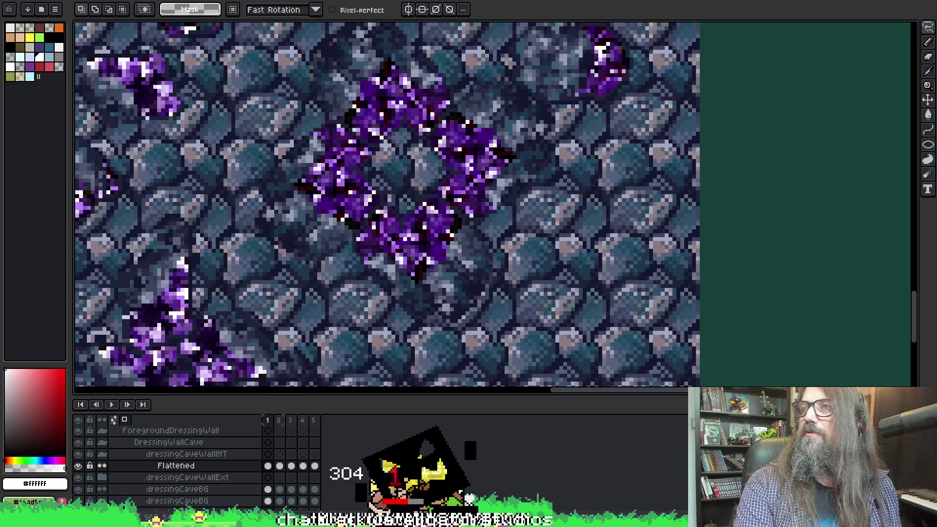
mouse_move(936, 275)
left_mouse_down()
mouse_move(233, 274)
mouse_move(239, 0)
left_mouse_up()
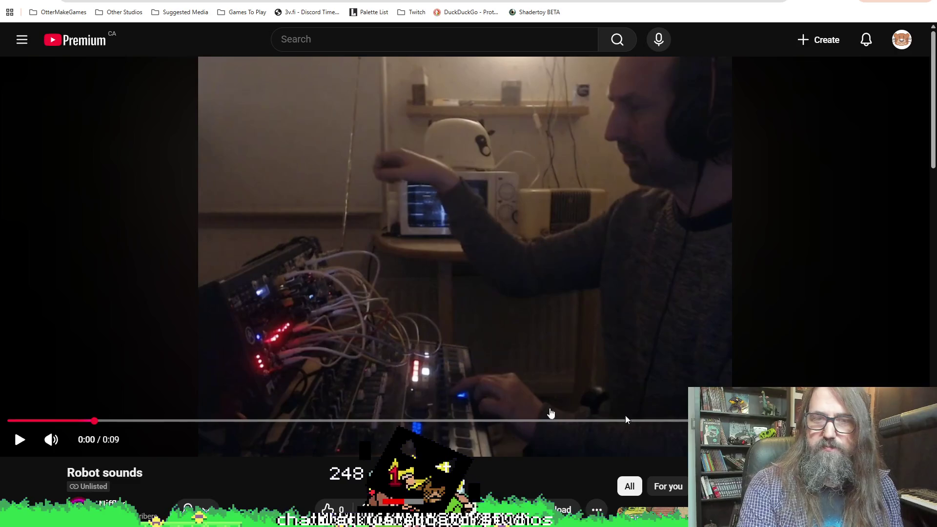
Step: Rewind the Robot sounds video to 0:00 and play it, then replay it from the start
left_click_drag(94, 420, 1, 423)
left_click(18, 440)
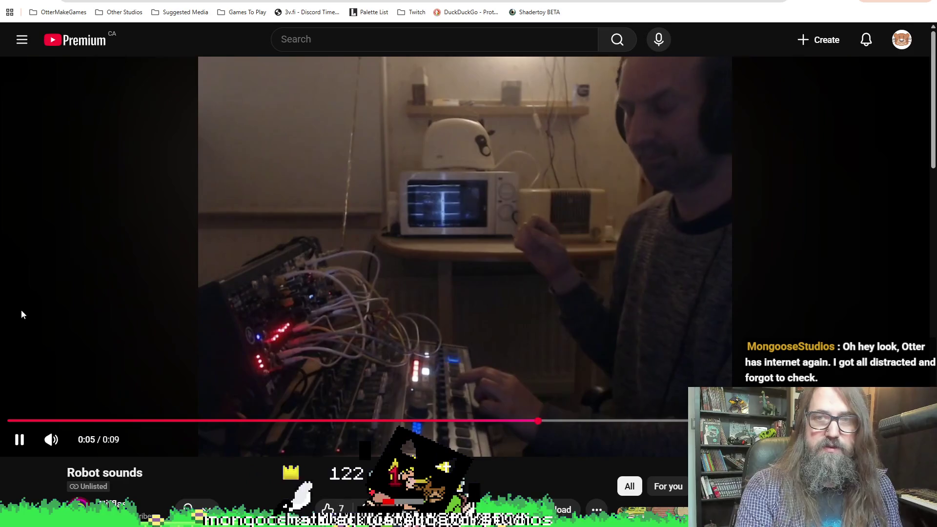
left_click_drag(16, 421, 4, 421)
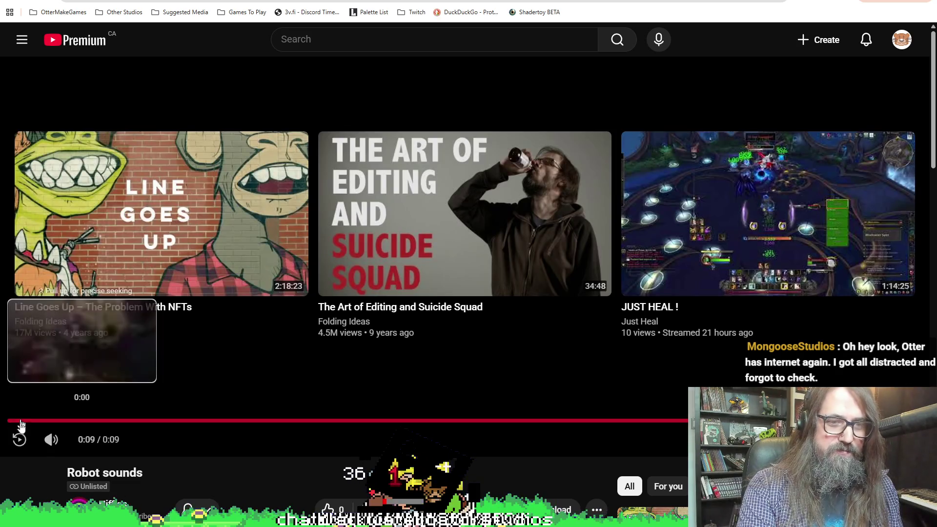
left_click(20, 425)
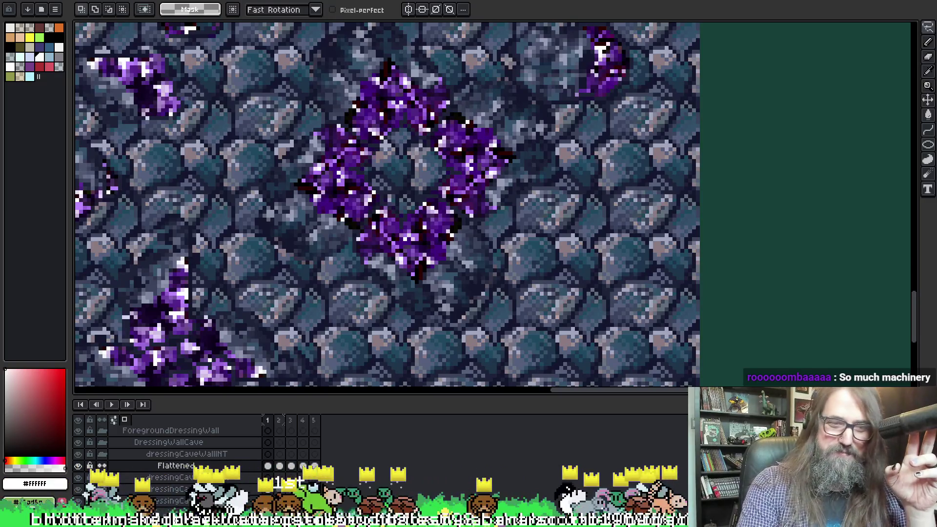
Step: Switch from Chrome back to the Aseprite window with the cave wall artwork
mouse_move(124, 517)
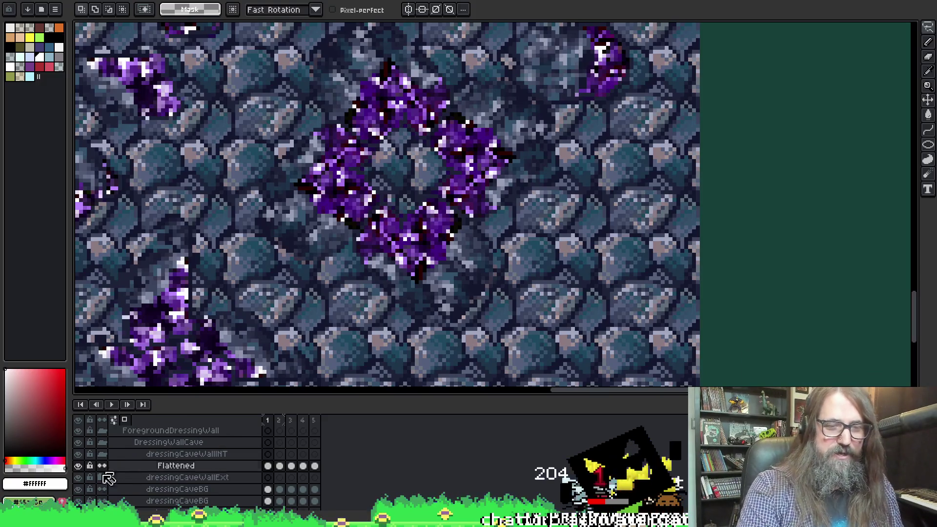
Step: Toggle the Flattened and background layers' visibility to compare, and make dressingCaveBG active
left_click(79, 466)
left_click(79, 466)
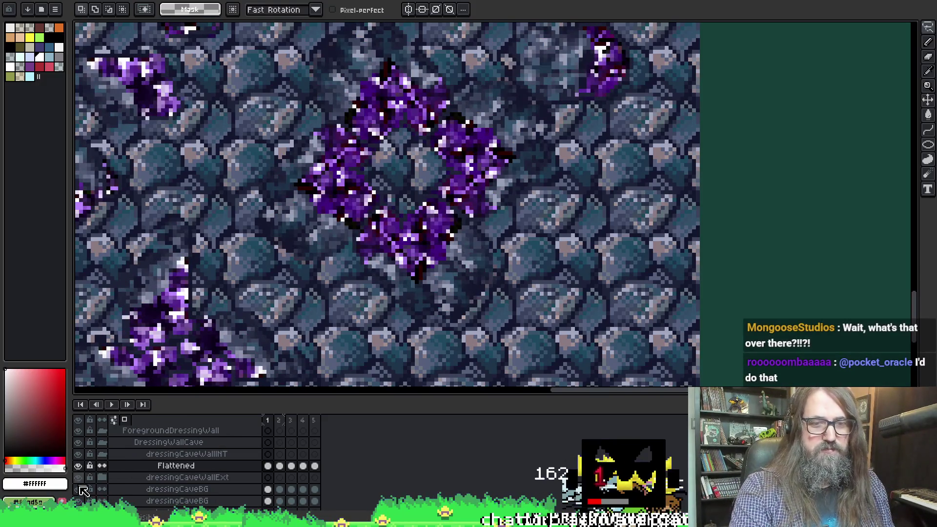
scroll(88, 493, "down", 1)
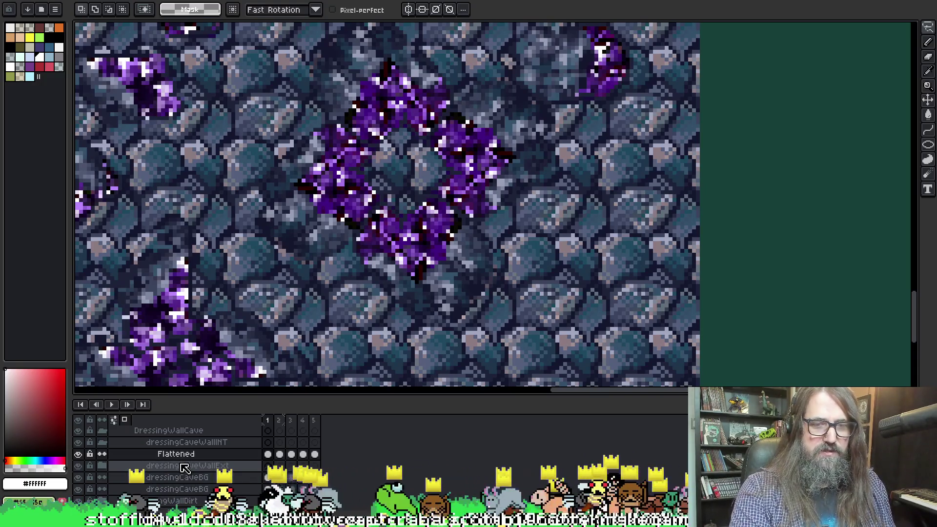
scroll(225, 351, "down", 5)
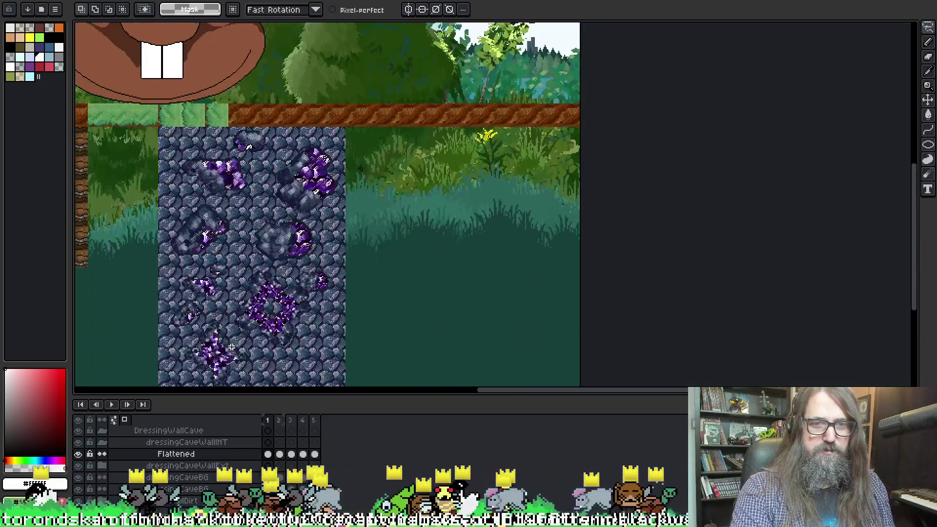
scroll(259, 298, "up", 4)
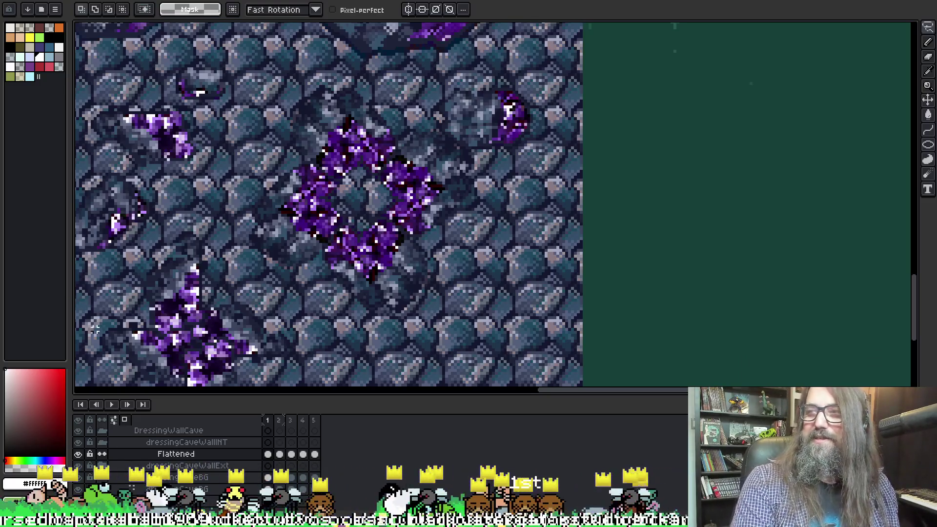
left_click_drag(380, 240, 360, 267)
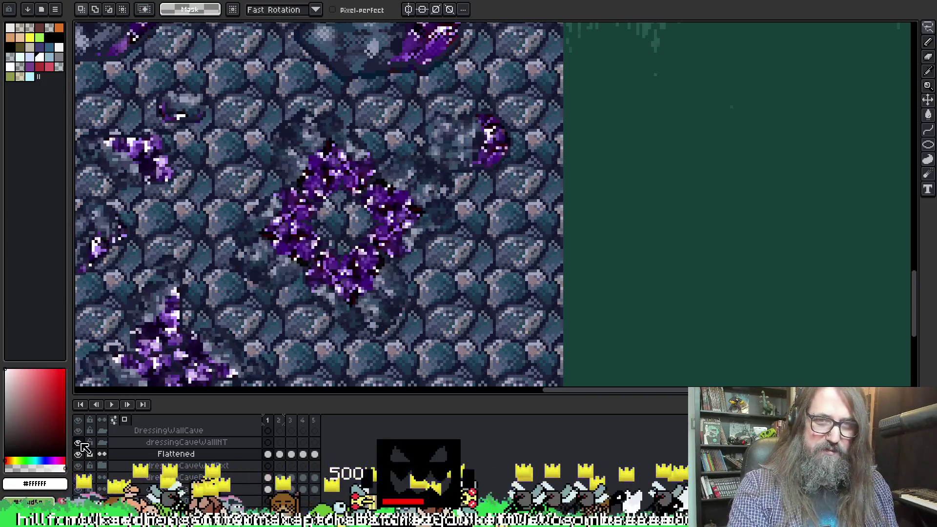
scroll(151, 479, "down", 1)
left_click(80, 467)
left_click(81, 467)
left_click(195, 467)
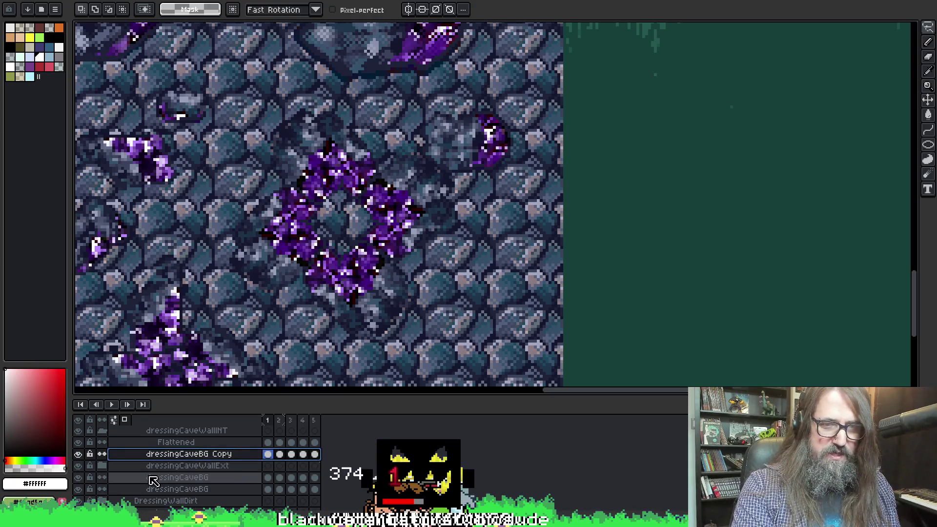
left_click(78, 479)
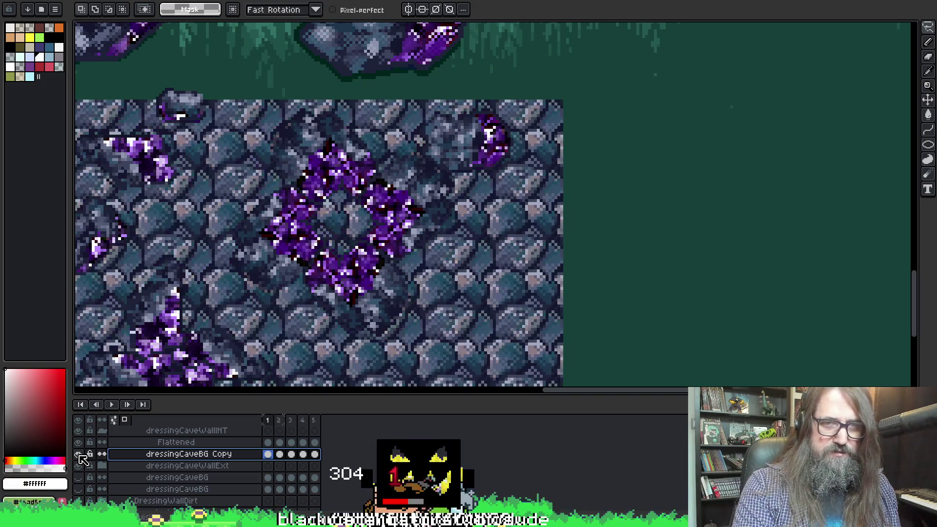
Step: Move the dressingCaveBG Copy layer above the Flattened layer
scroll(360, 284, "down", 3)
scroll(360, 285, "up", 3)
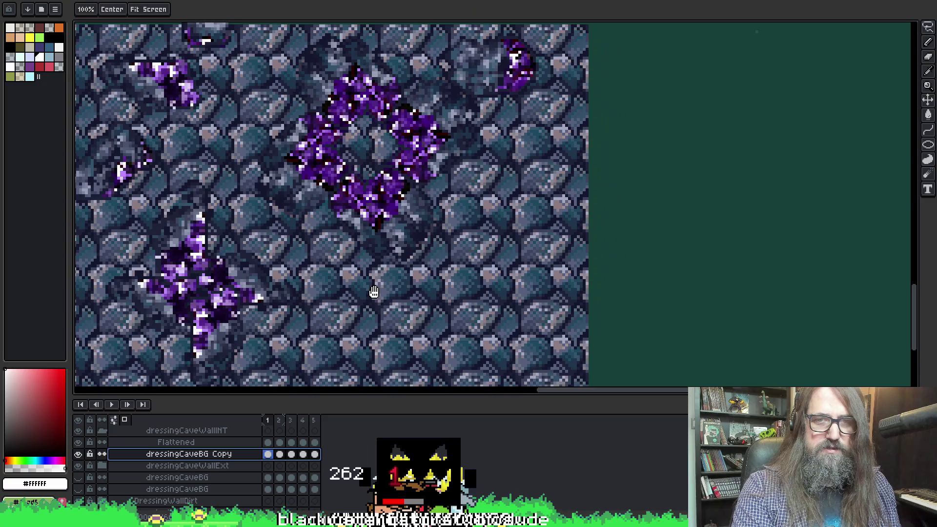
left_click_drag(326, 200, 336, 266)
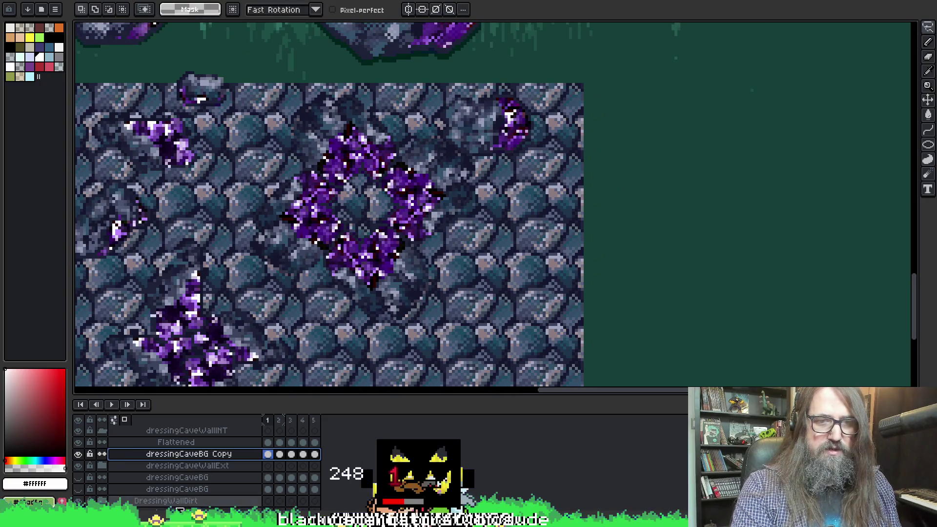
scroll(205, 467, "up", 1)
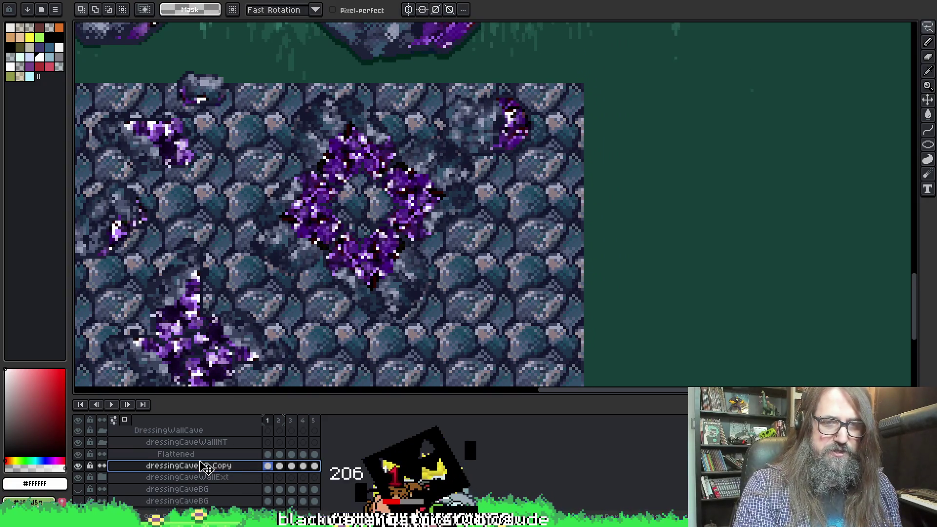
mouse_move(206, 466)
left_mouse_down()
mouse_move(205, 446)
mouse_move(207, 472)
mouse_move(220, 465)
left_mouse_up()
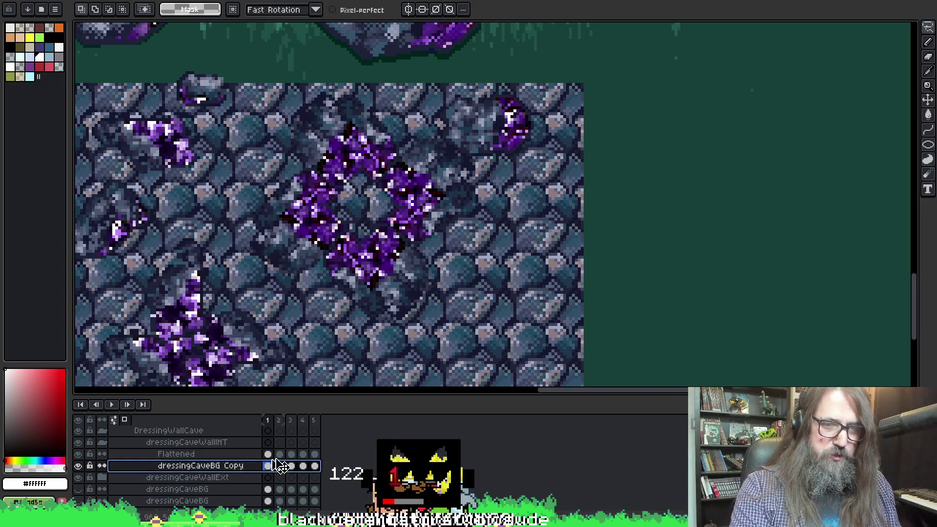
Step: Magic-wand the crystal areas on Flattened and delete them from the dressingCaveBG Copy layer
left_click(235, 455)
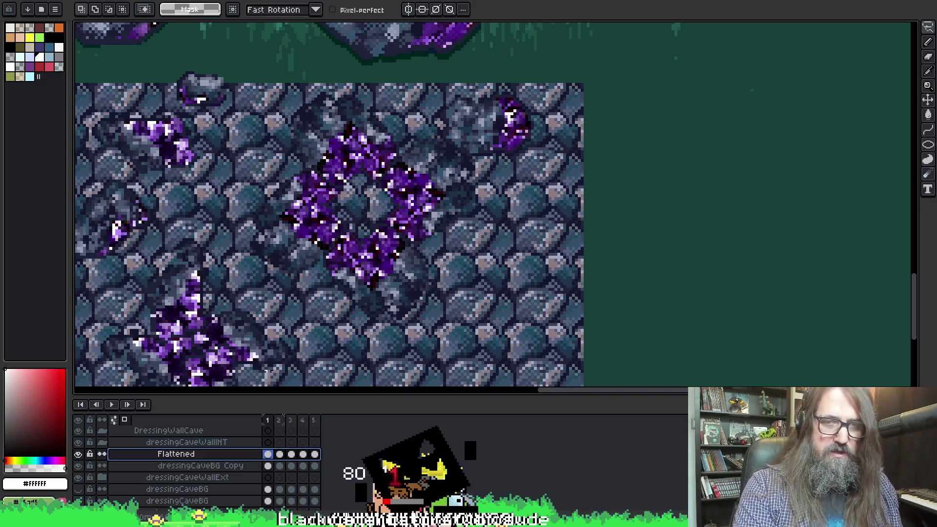
key("w")
left_click(362, 201)
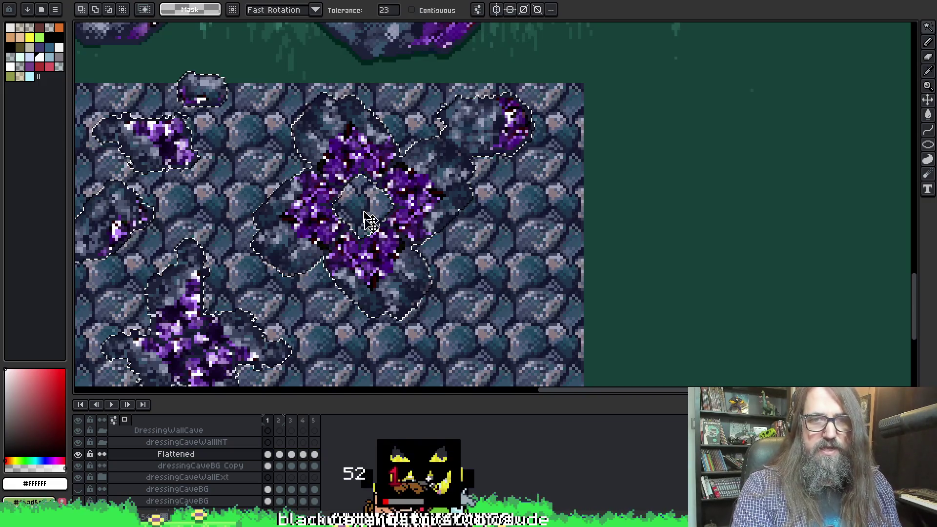
left_click(268, 465)
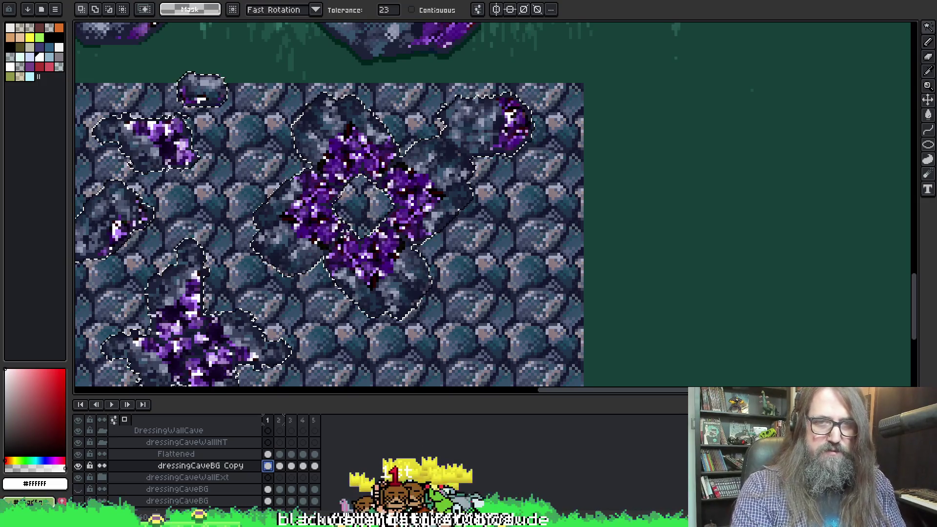
key("Delete")
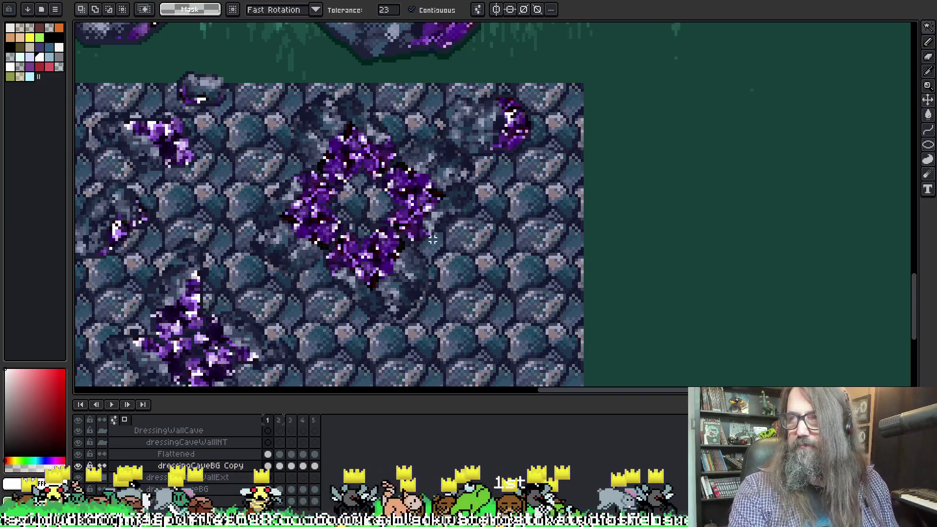
left_click(365, 211)
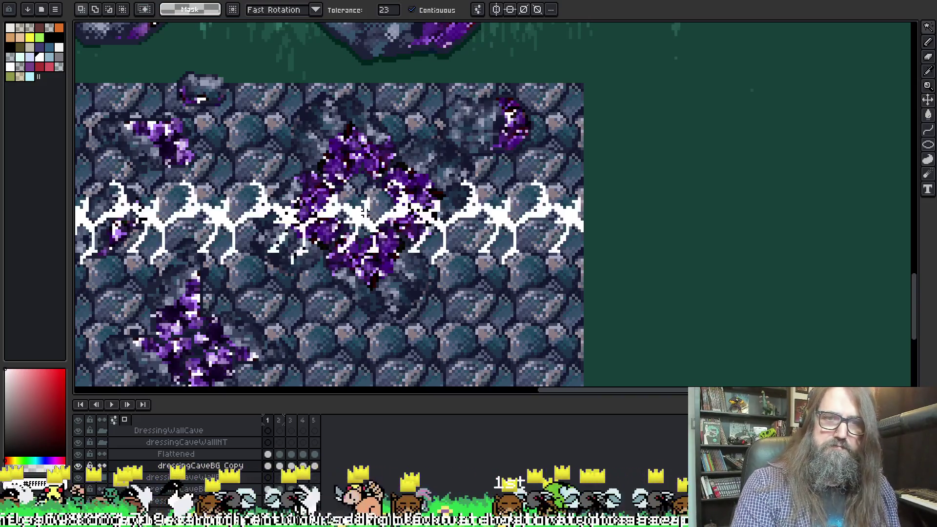
key("ctrl+d")
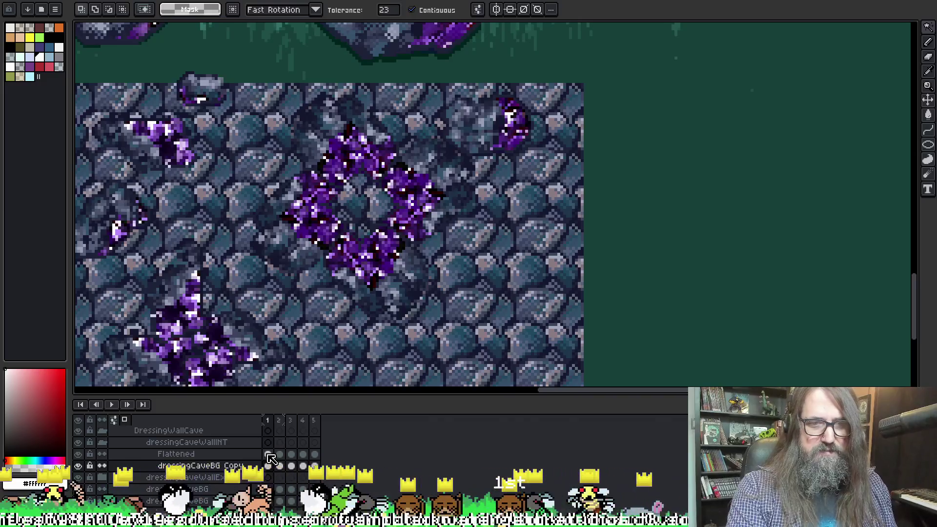
Step: Select the diamond inside the crystal ring and clear it to a hole on frame 1
left_click(268, 454)
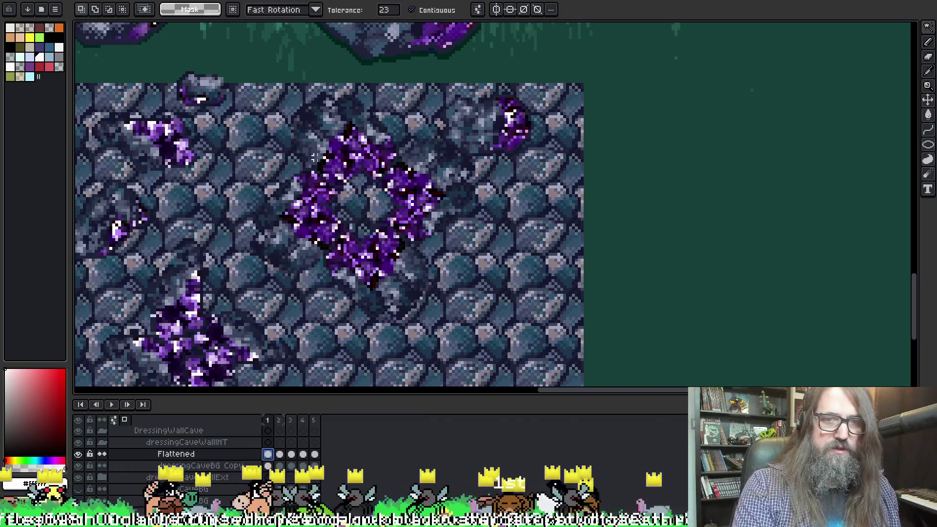
left_click(360, 203)
left_click(268, 465)
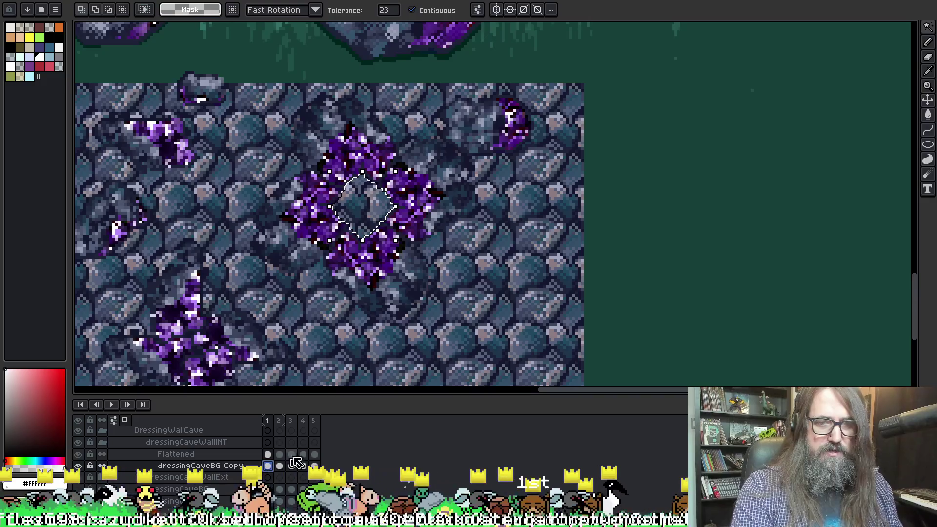
key("Delete")
Step: Clear the diamond centre on frames 2 through 5 and drop the selection
left_click(279, 454)
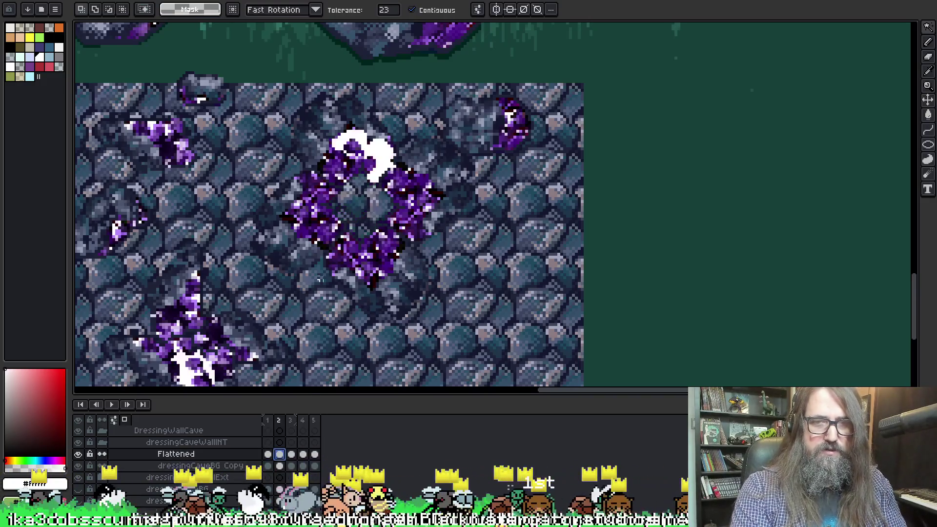
left_click(279, 466)
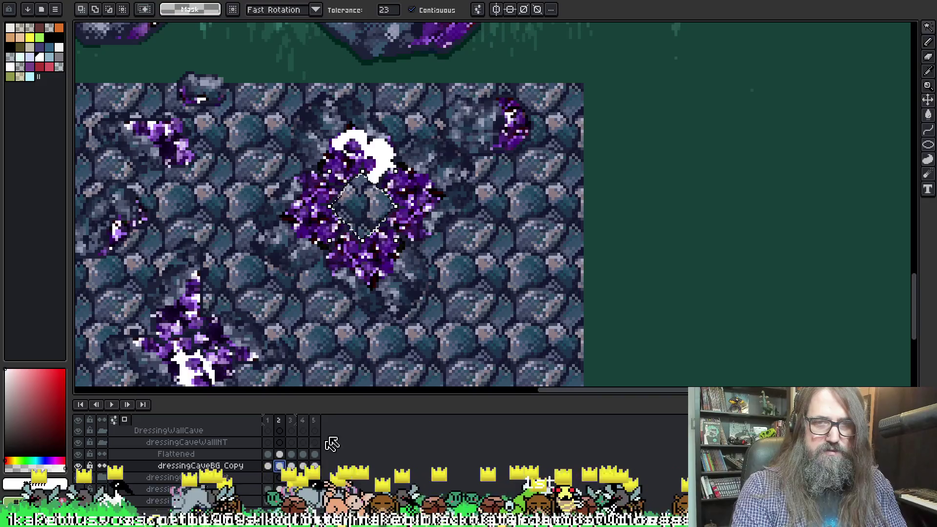
left_click(291, 465)
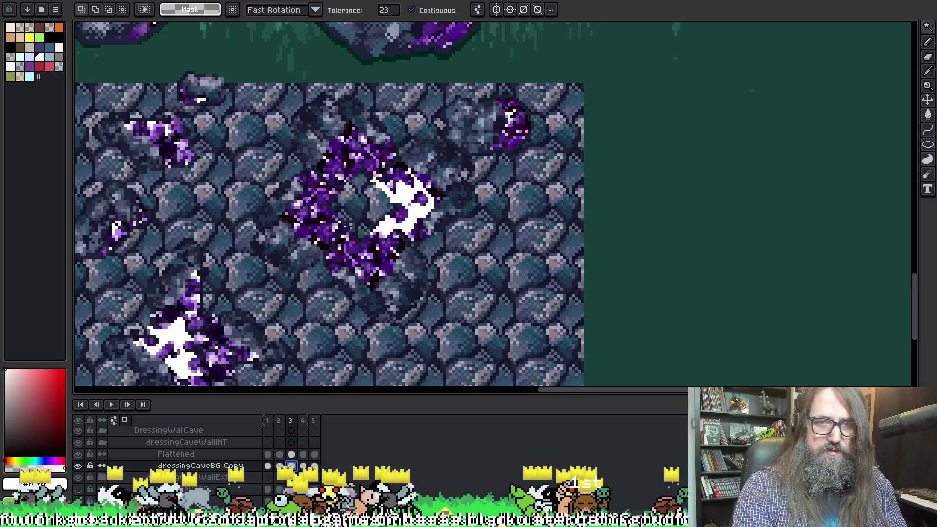
left_click(291, 455)
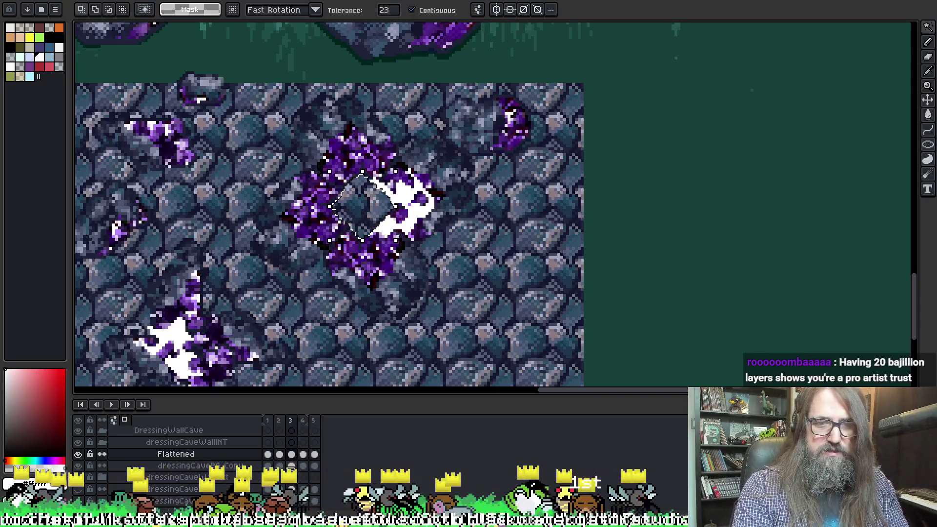
left_click(314, 455)
left_click(303, 455)
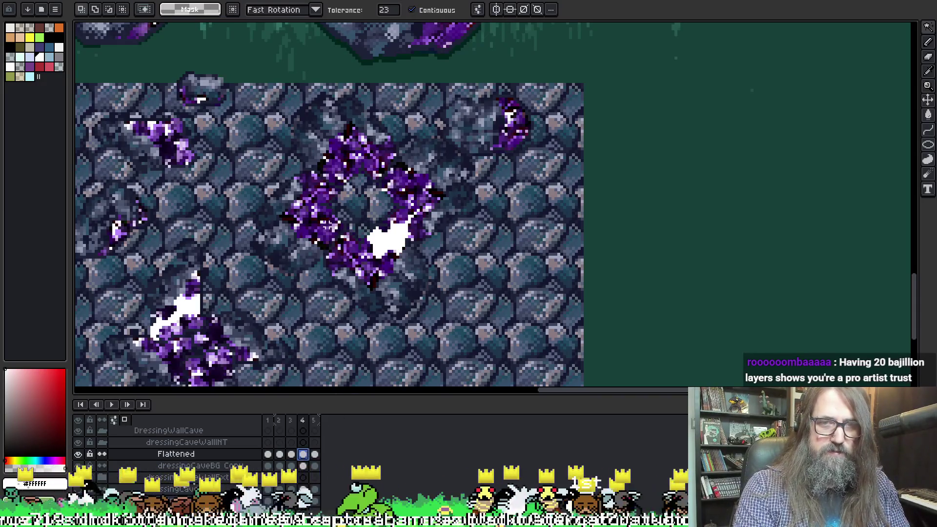
key("ctrl+z")
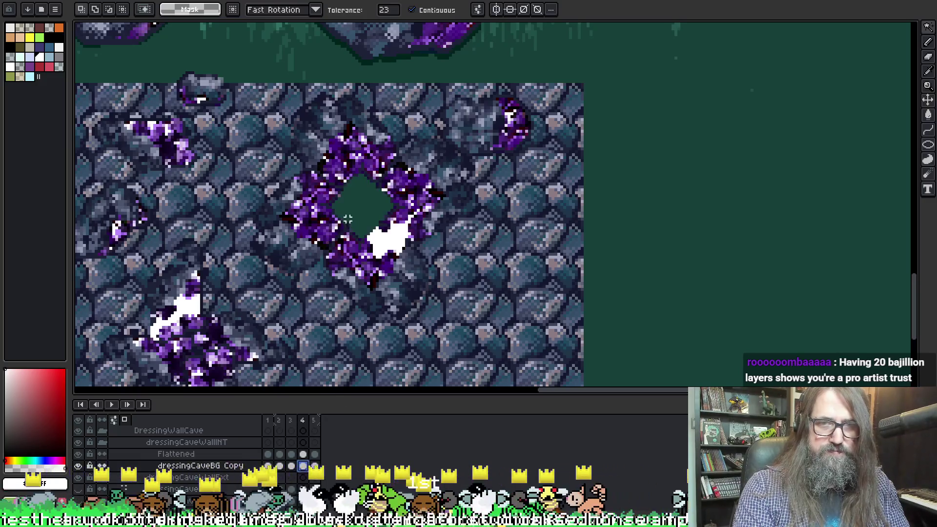
left_click(314, 454)
key("ctrl+v")
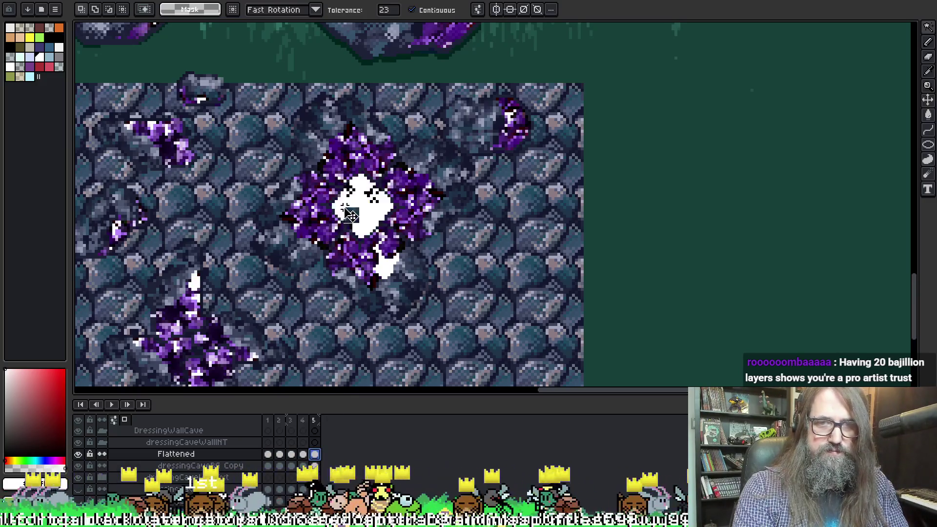
key("Delete")
key("ctrl+d")
left_click(314, 465)
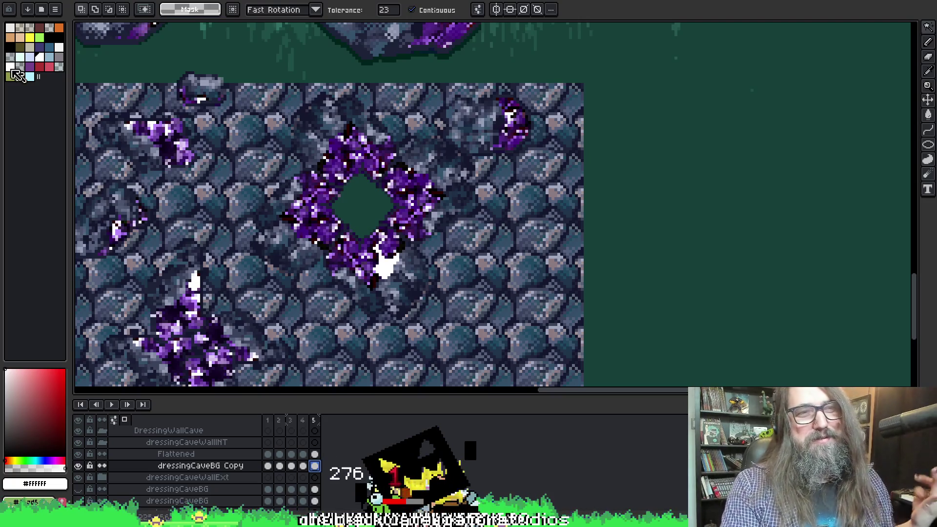
Step: Pan around the diamond hole and briefly hide the background copy layer to check it
mouse_move(292, 197)
left_mouse_down()
mouse_move(294, 182)
mouse_move(294, 190)
left_mouse_up()
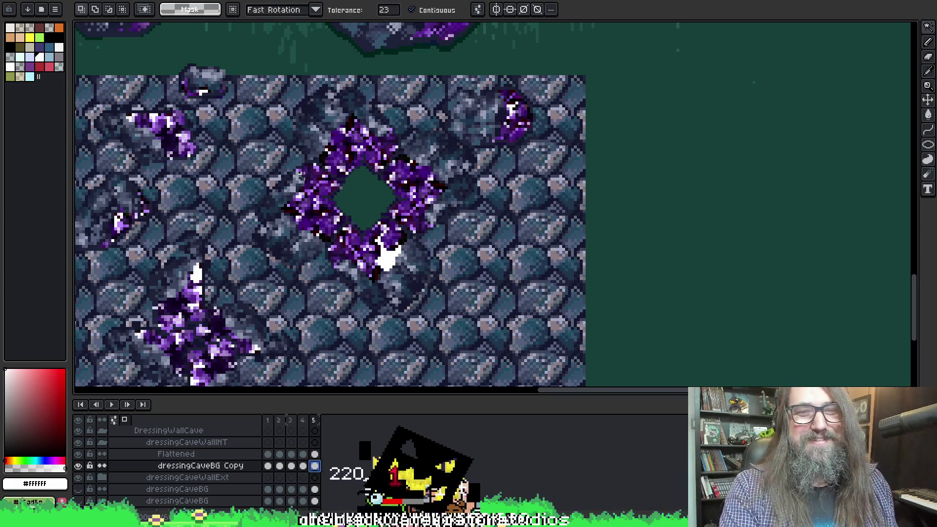
scroll(299, 174, "up", 1)
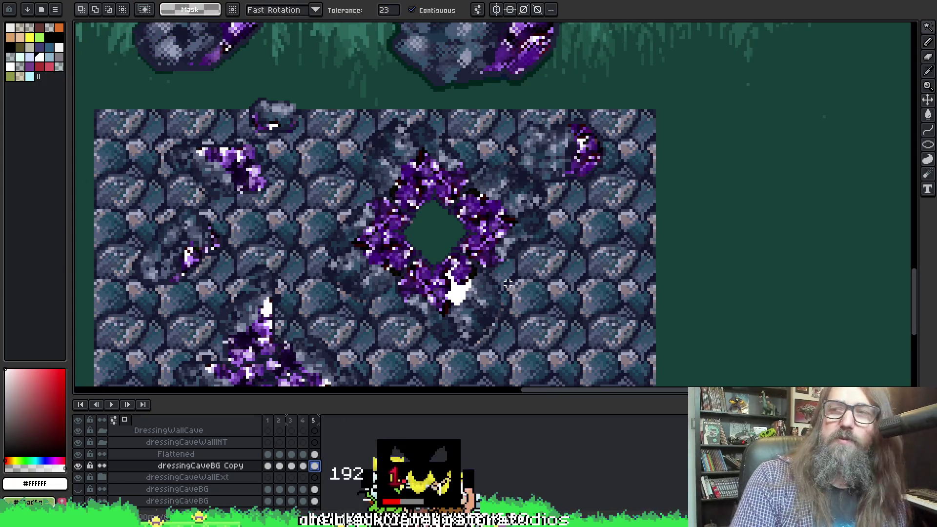
mouse_move(413, 292)
left_mouse_down()
mouse_move(413, 274)
mouse_move(338, 263)
left_mouse_up()
key("q")
left_click(78, 466)
left_click(78, 466)
Step: Draw a rectangular marquee around the crystal diamond for export
key("m")
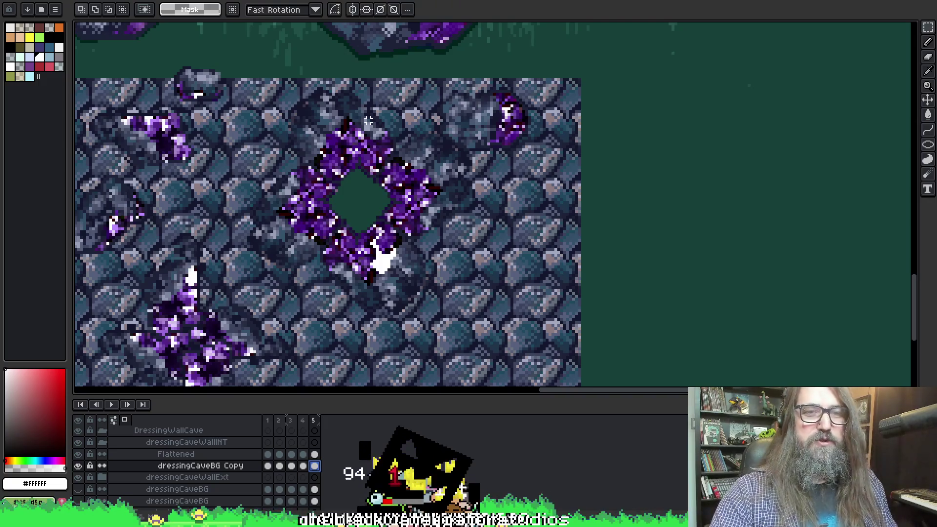
scroll(254, 47, "down", 4)
scroll(352, 200, "up", 3)
left_click_drag(352, 199, 306, 136)
scroll(306, 136, "up", 2)
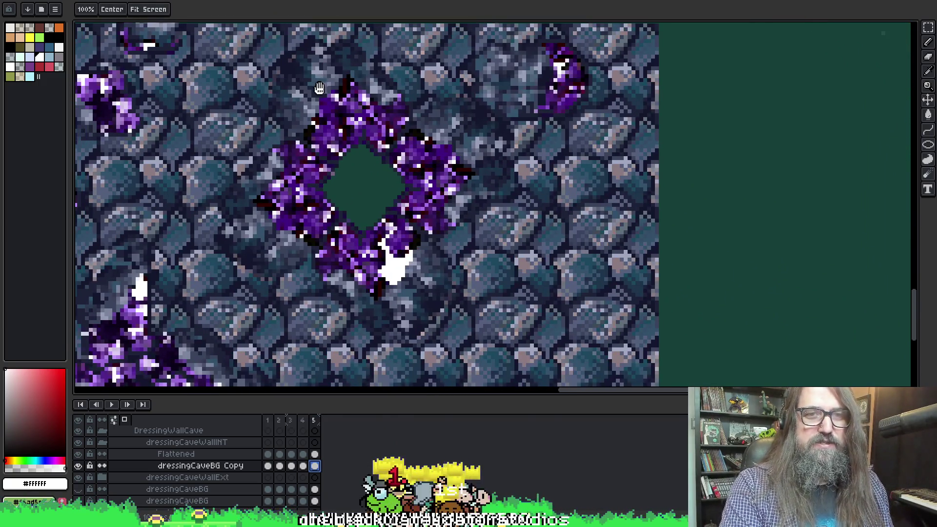
scroll(333, 136, "up", 1)
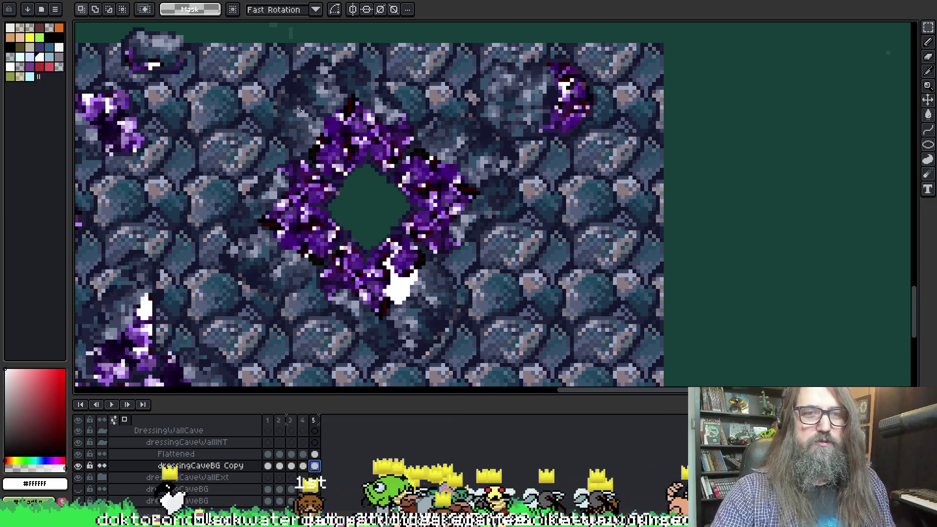
mouse_move(197, 53)
left_mouse_down()
mouse_move(437, 215)
mouse_move(542, 345)
mouse_move(552, 372)
left_mouse_up()
key("space")
Step: Export the selected area of all frames over the existing image file, then return to GameMaker
left_click_drag(519, 298, 518, 231)
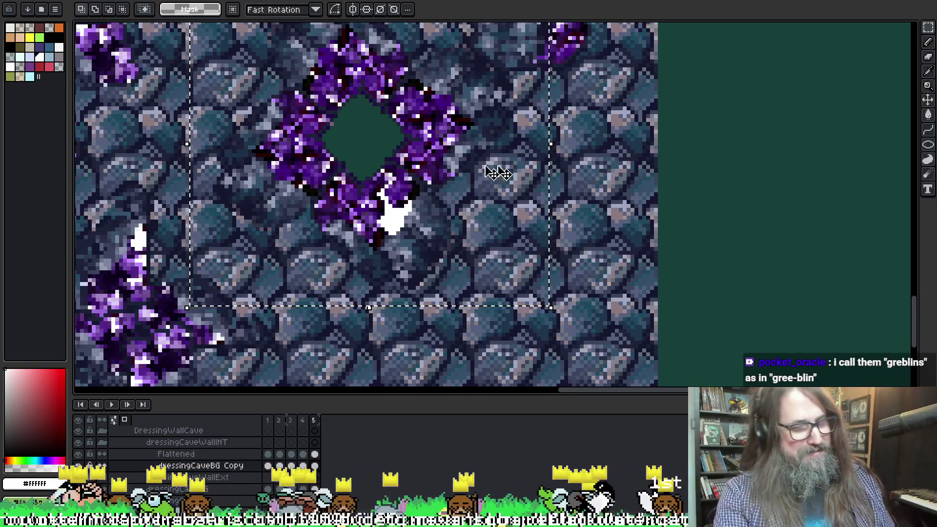
key("ctrl+alt+shift+s")
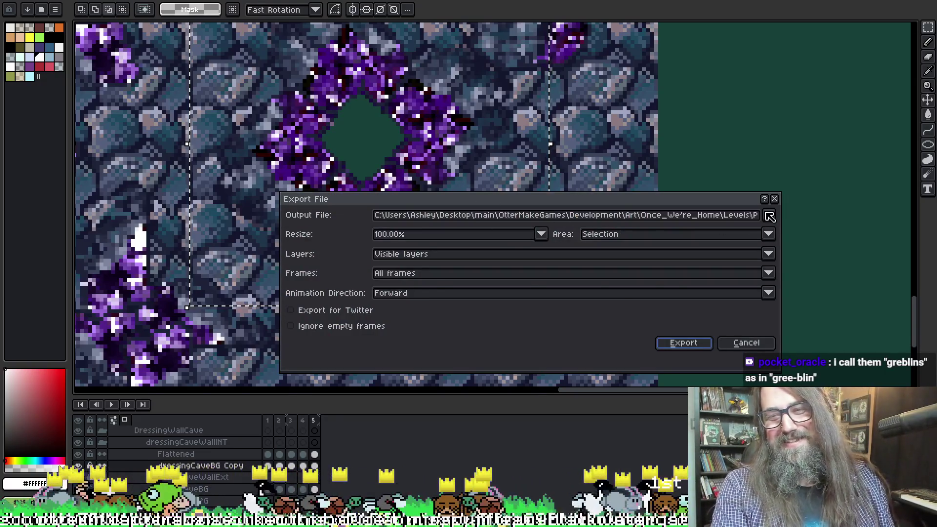
left_click(769, 216)
left_click(317, 229)
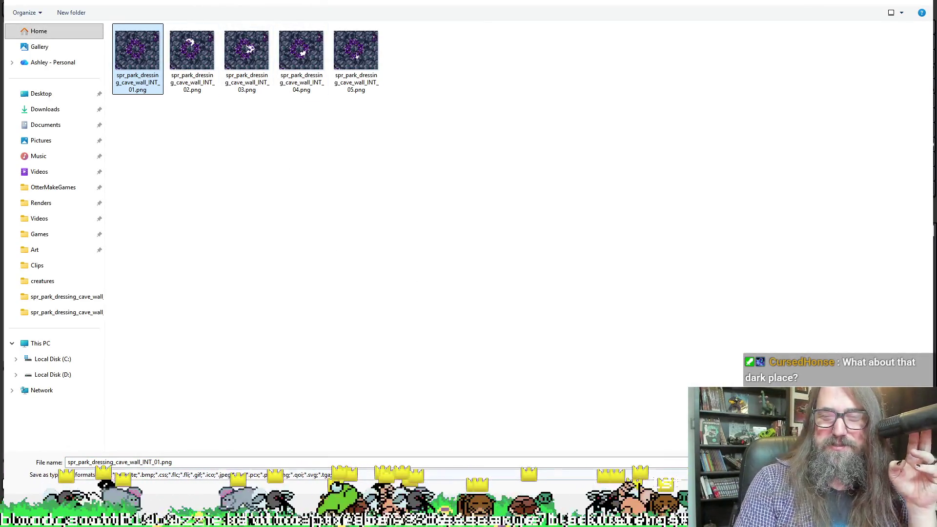
key("Return")
left_click(493, 250)
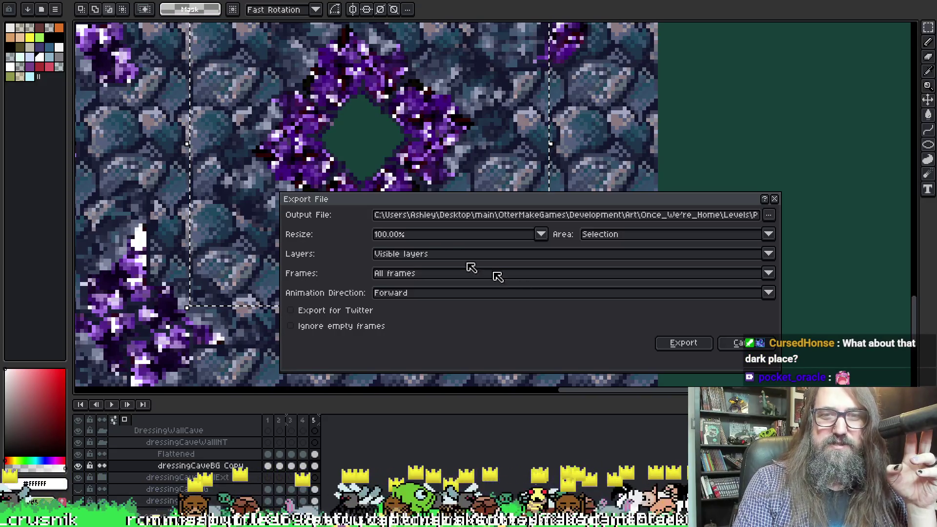
left_click(685, 344)
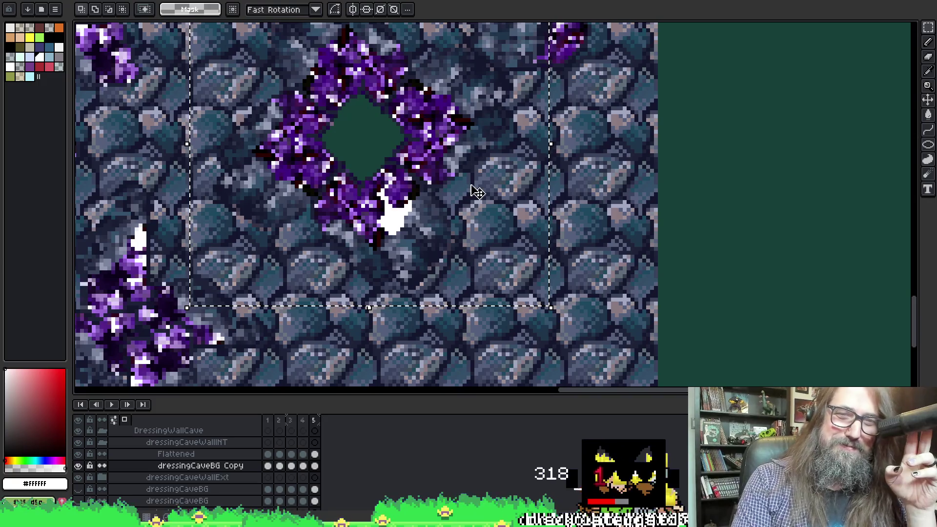
left_click_drag(473, 225, 487, 247)
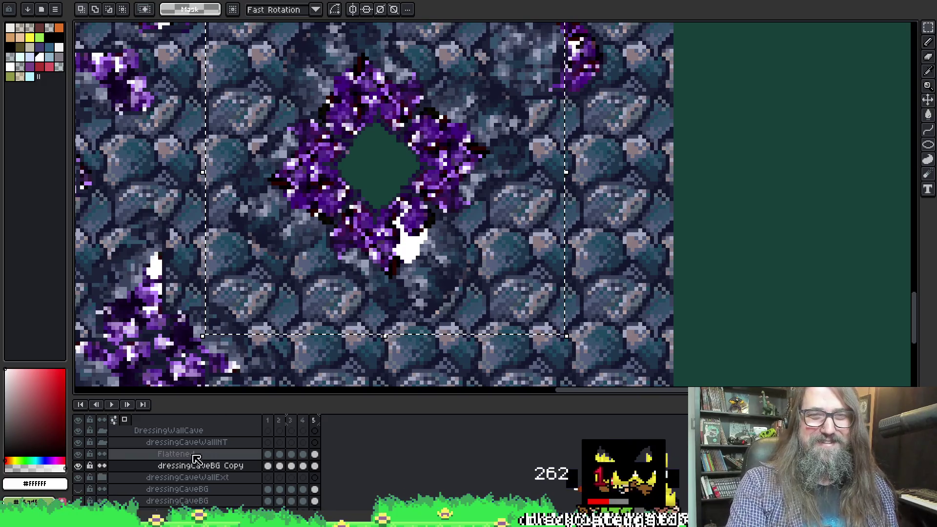
key("alt+Tab")
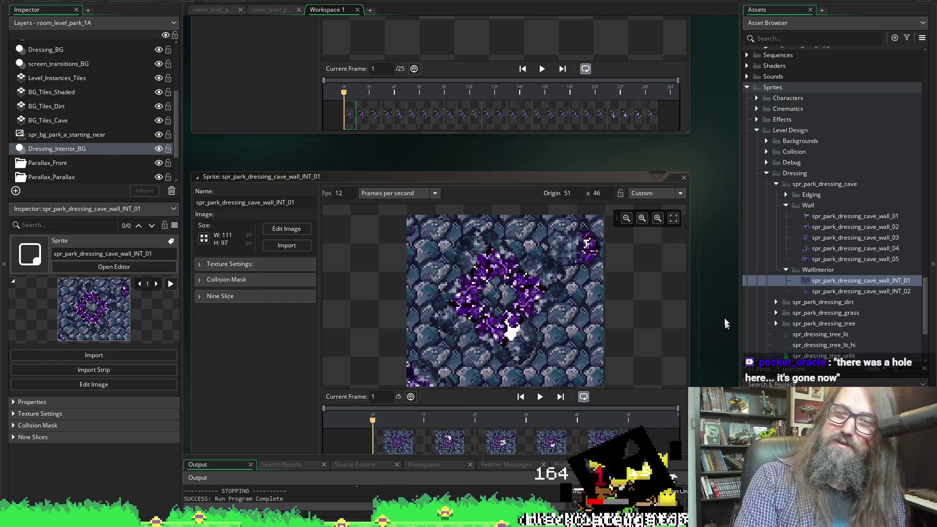
Step: Import spr_park_dressing_cave_wall_INT_01–05.png as the sprite's five frames, then return to Aseprite
scroll(725, 323, "down", 3)
left_click(256, 177)
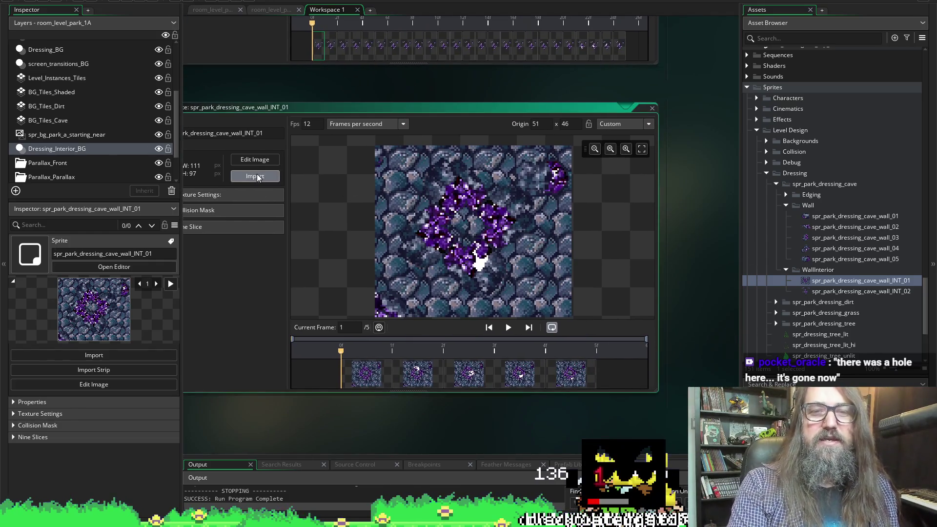
left_click(164, 61)
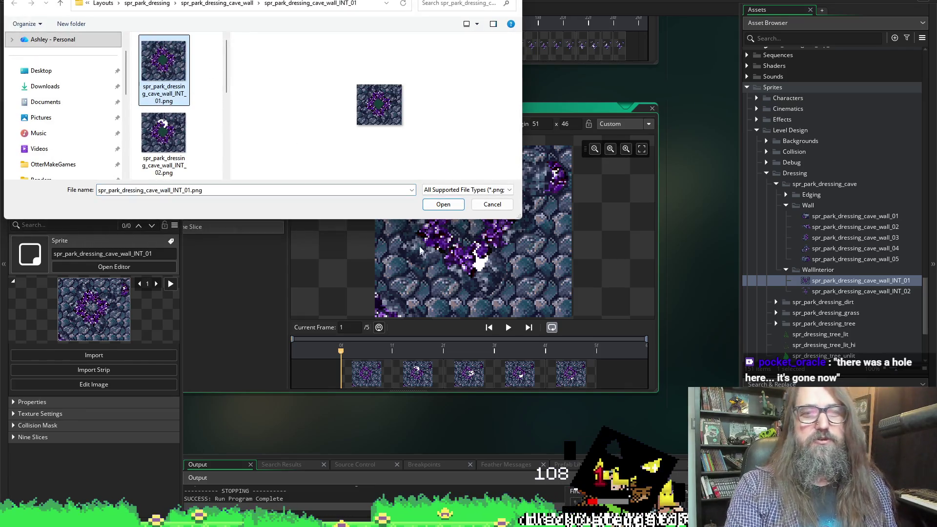
scroll(195, 127, "down", 3)
left_click(164, 139, "shift")
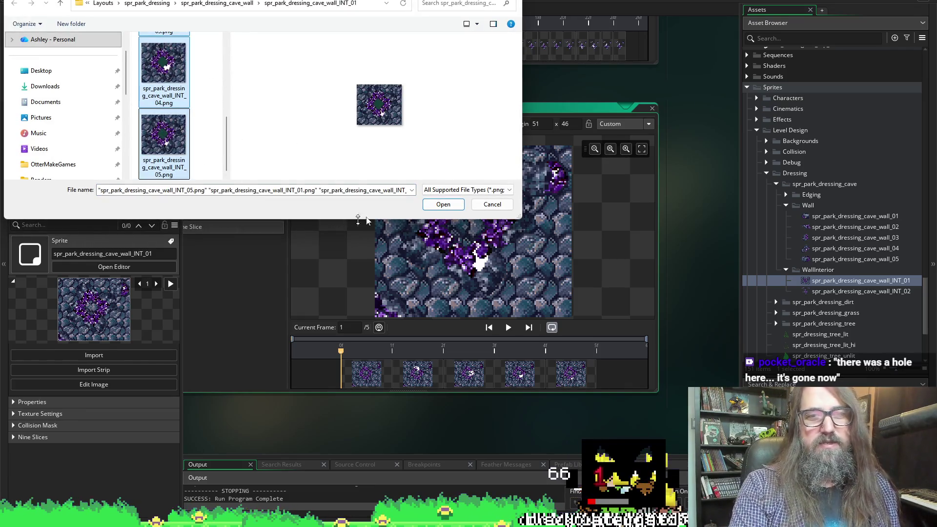
left_click(442, 204)
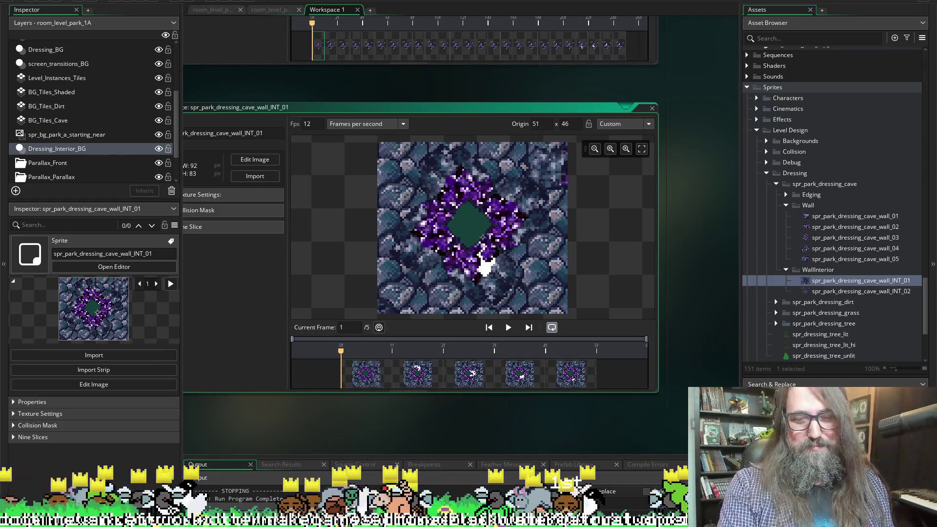
key("alt+Tab")
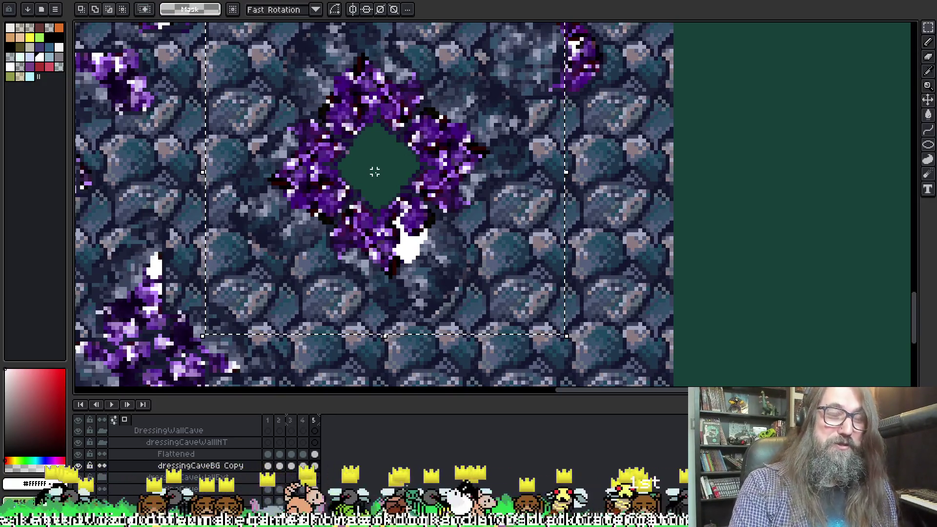
Step: With the Flattened layer selected, set the export Layers option to Selected layers
key("ctrl+alt+shift+s")
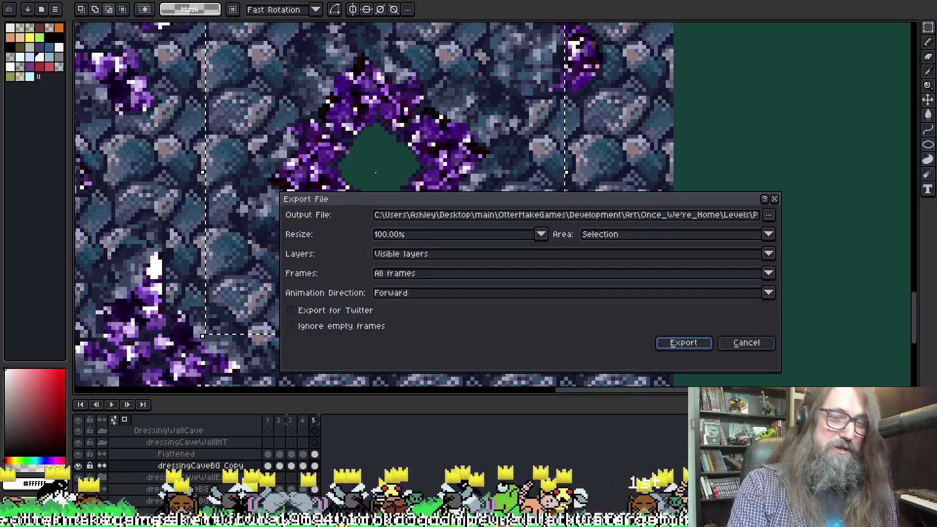
left_click(683, 343)
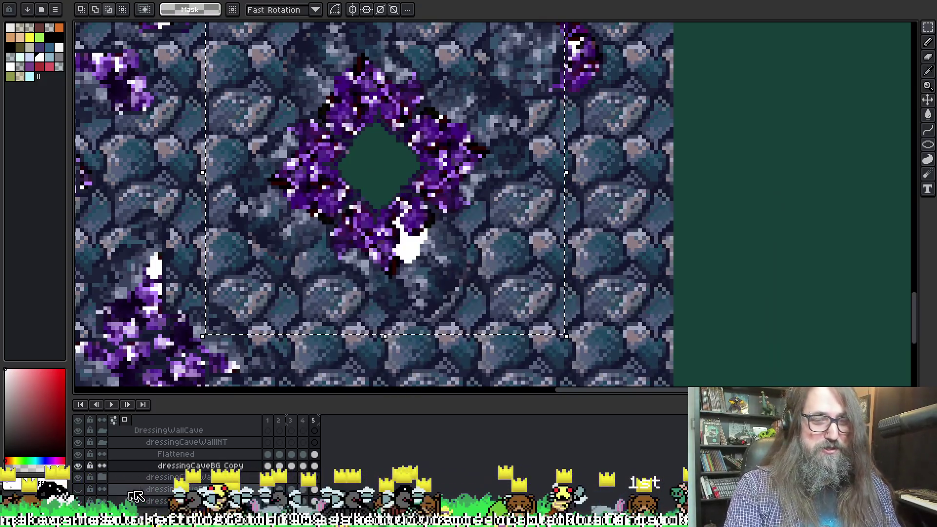
left_click(185, 455)
key("ctrl+alt+shift+s")
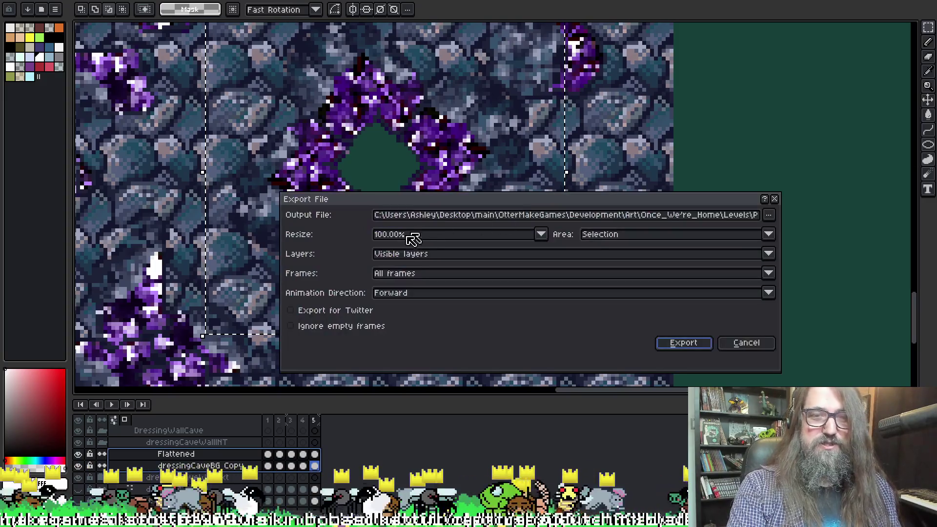
left_click(421, 255)
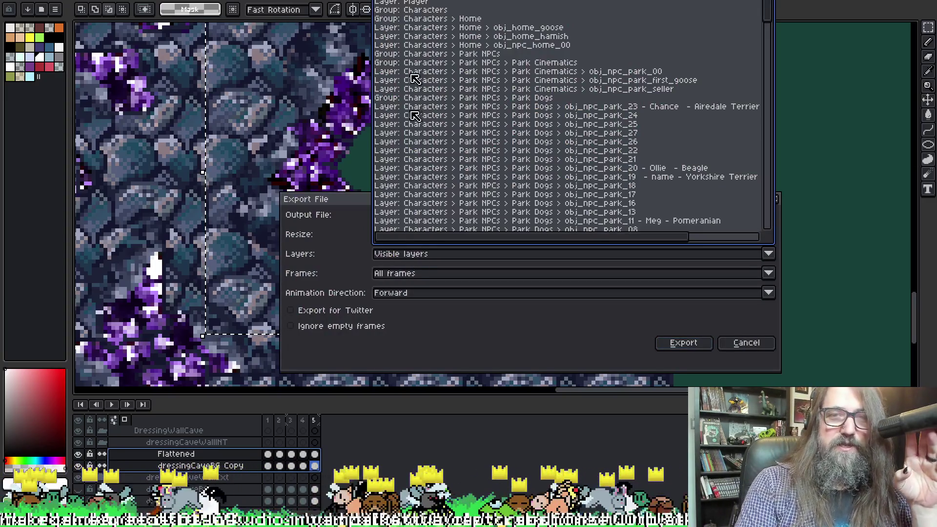
left_click(416, 7)
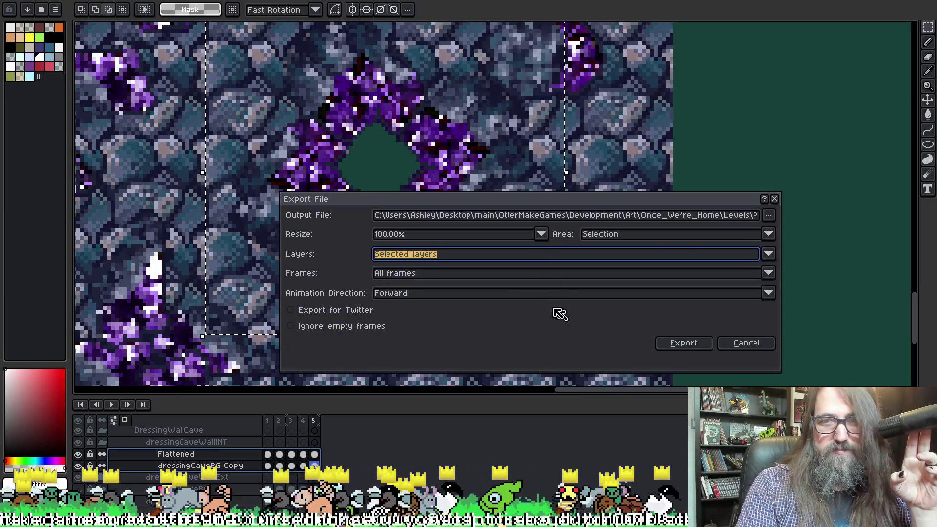
Step: Export to spr_park_dressing_cave_wall_INT_01.png in the INT_01 folder, replacing the existing files
left_click(775, 215)
left_click(441, 229)
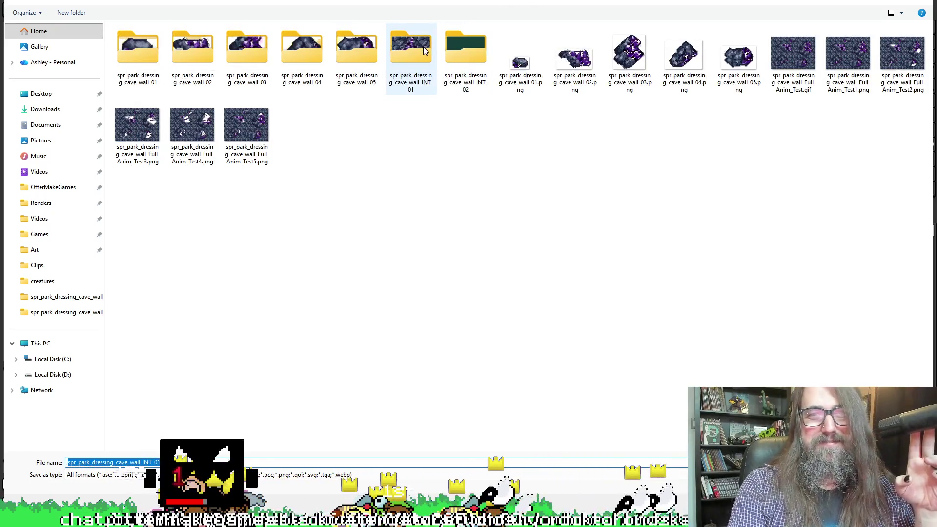
double_click(424, 50)
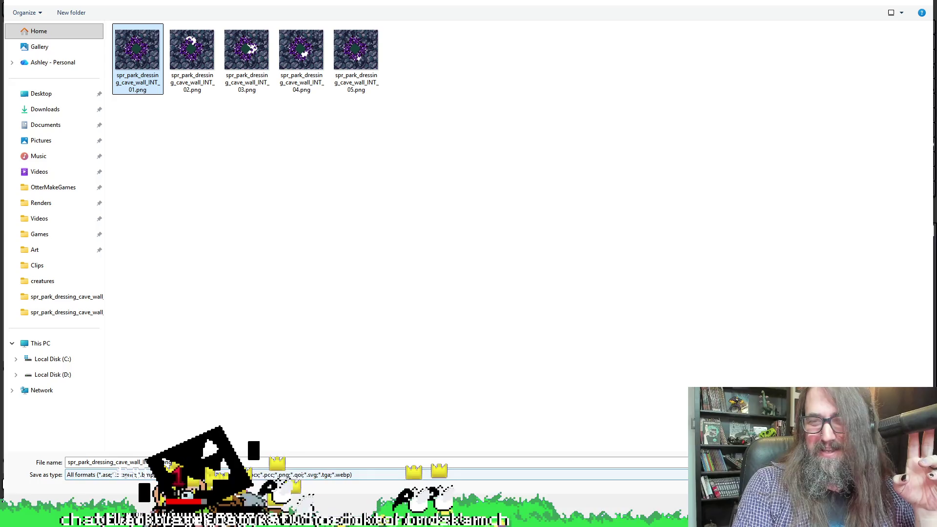
key("Return")
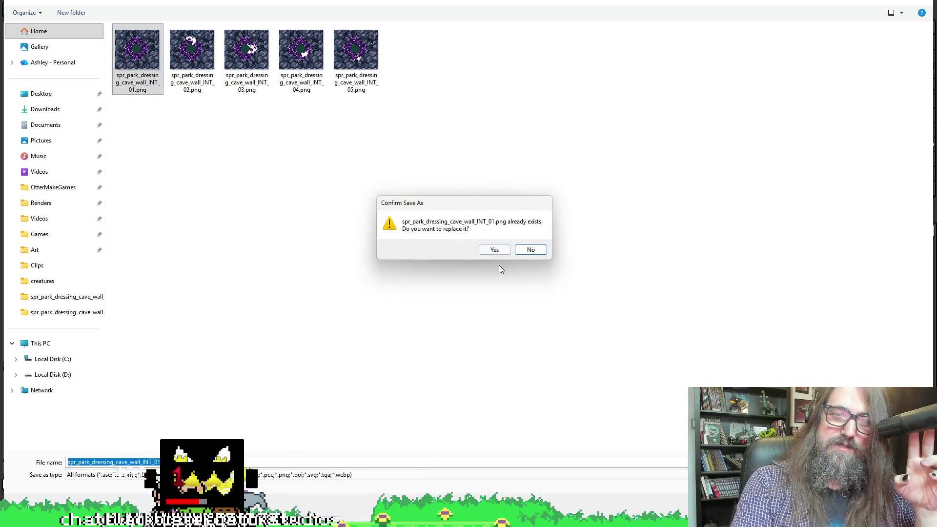
left_click(495, 249)
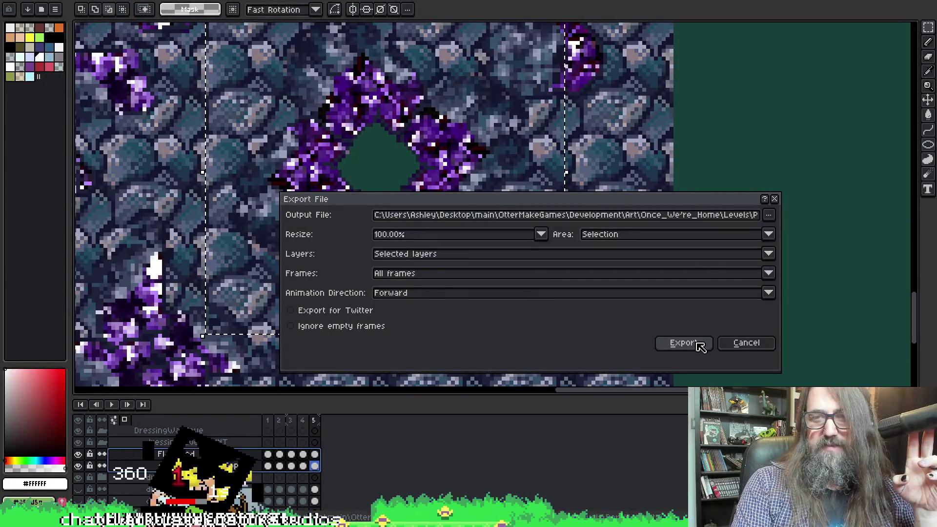
left_click(701, 345)
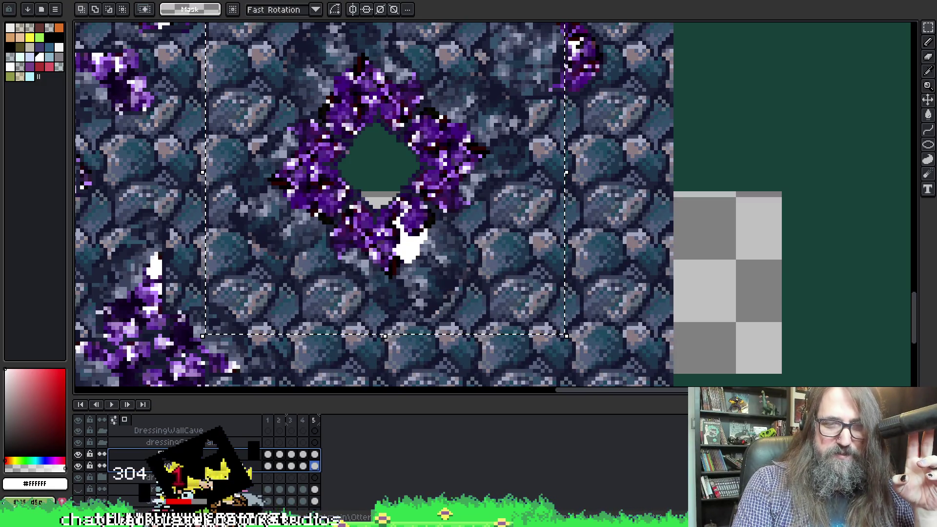
Step: Back in GameMaker, re-import all the exported INT frame PNGs into the wall sprite
mouse_move(317, 521)
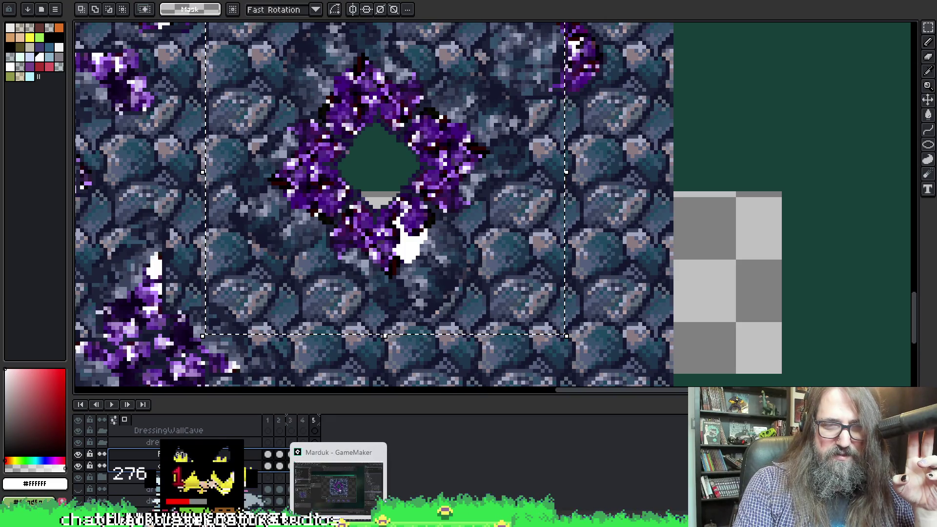
left_click(338, 486)
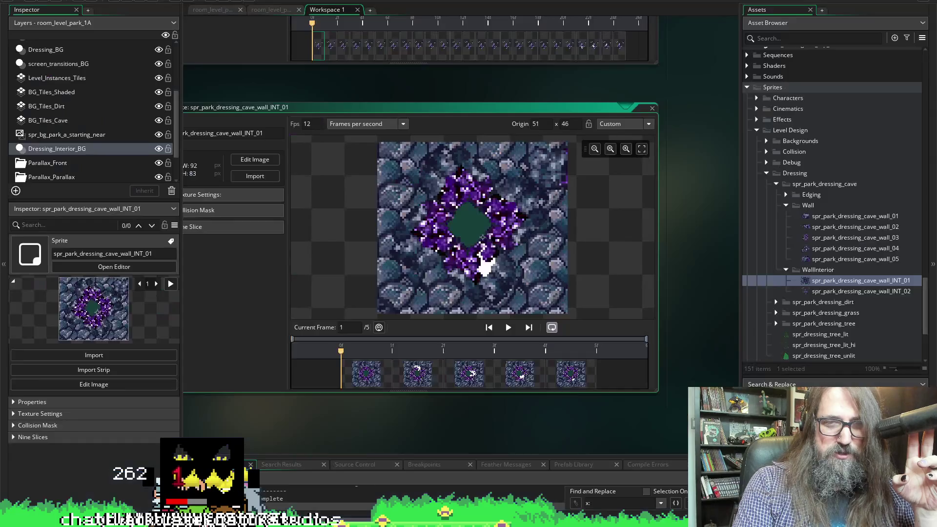
left_click(244, 177)
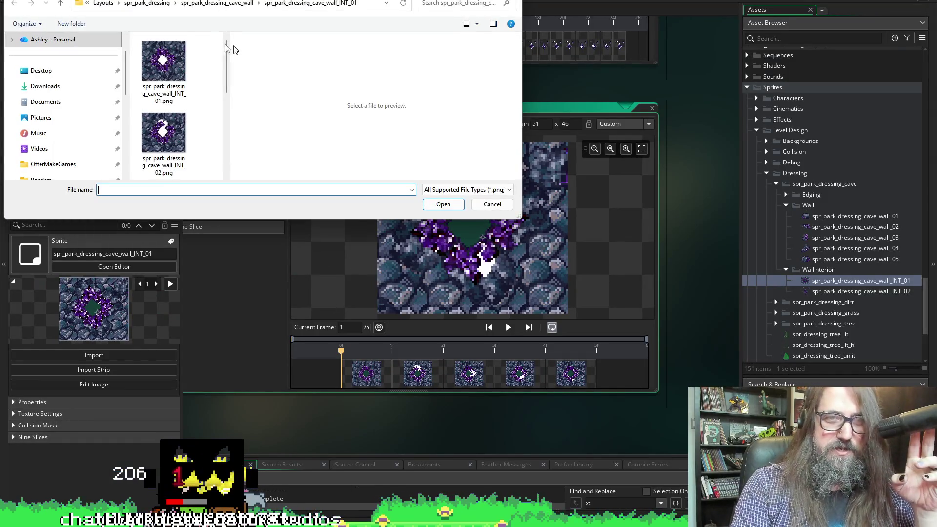
left_click(150, 66)
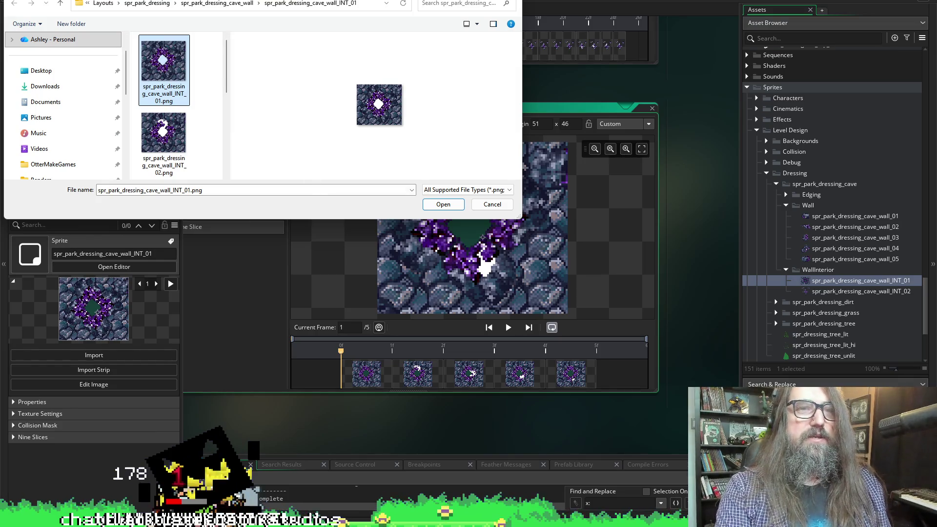
key("ctrl+a")
left_click(443, 204)
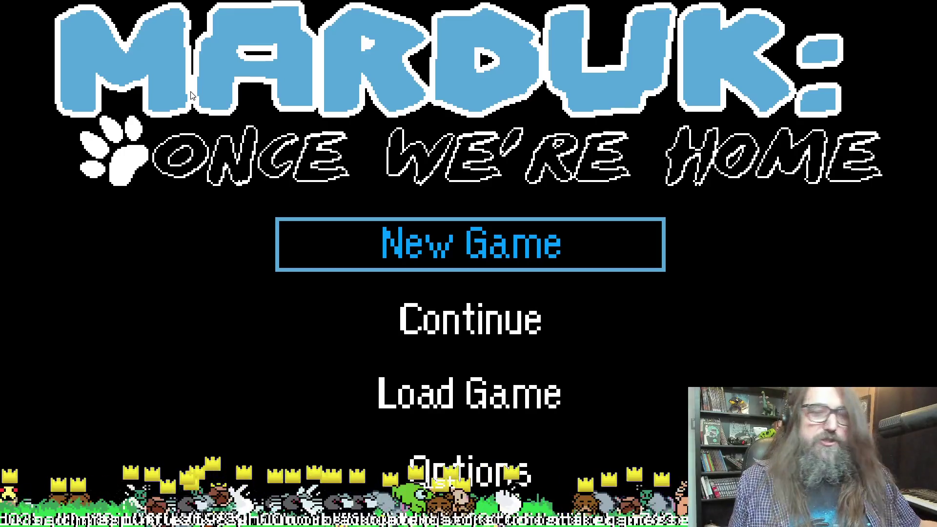
Step: Continue the saved game and walk the dog right into the cave to see the new wall
key("Down")
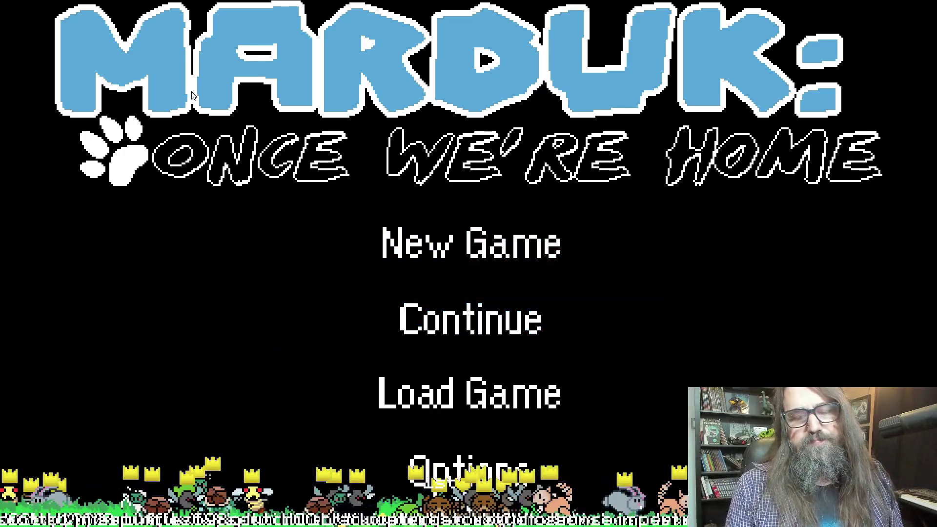
key("Return")
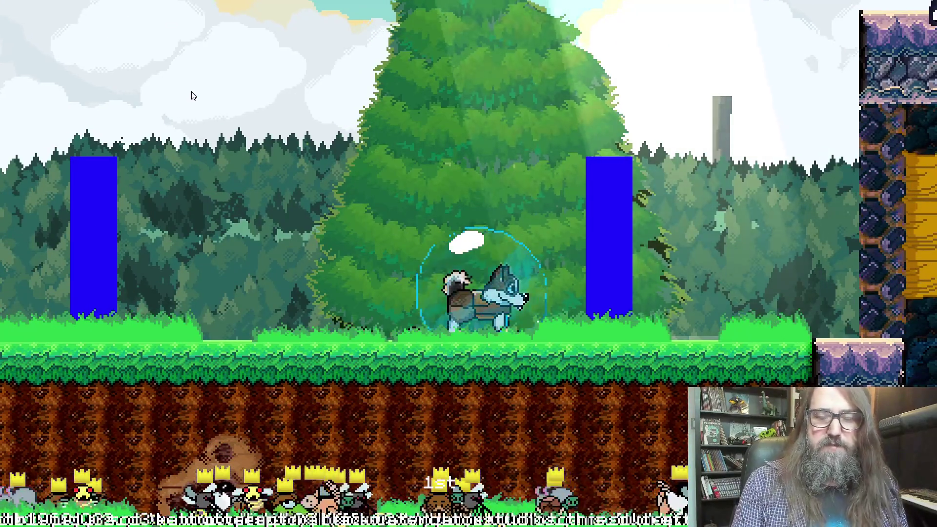
key("Left")
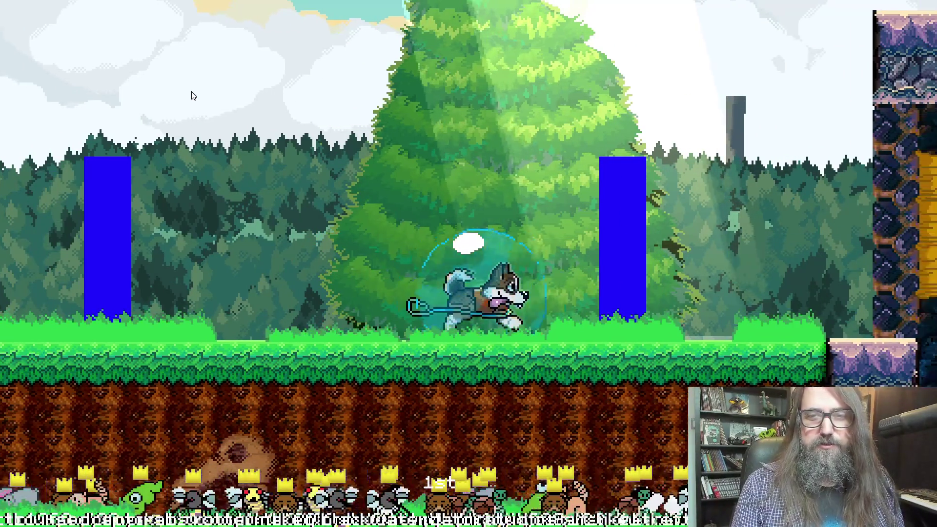
key("Right")
key("Right")
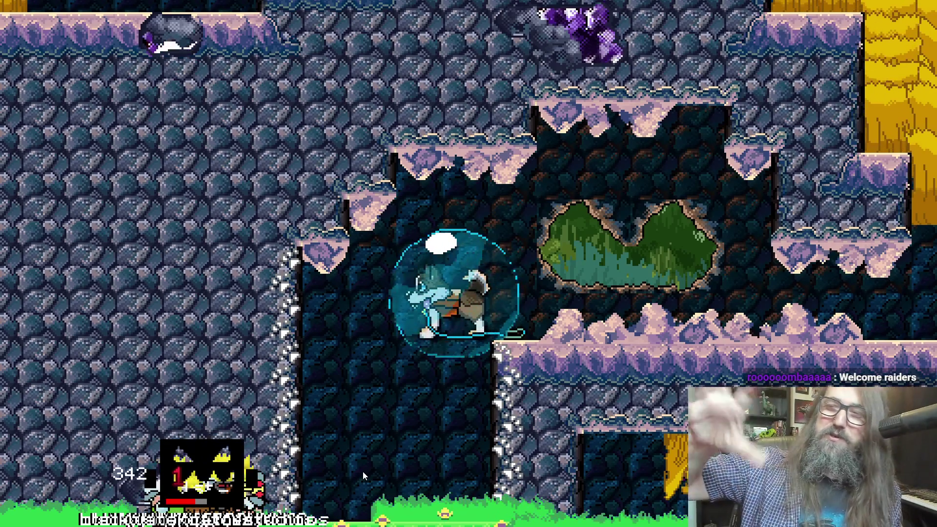
key("alt+Tab")
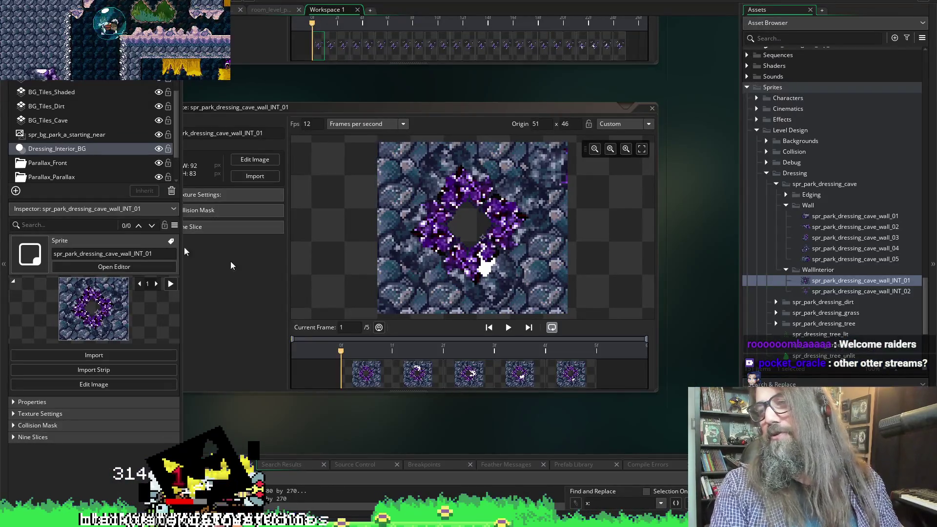
key("alt+Tab")
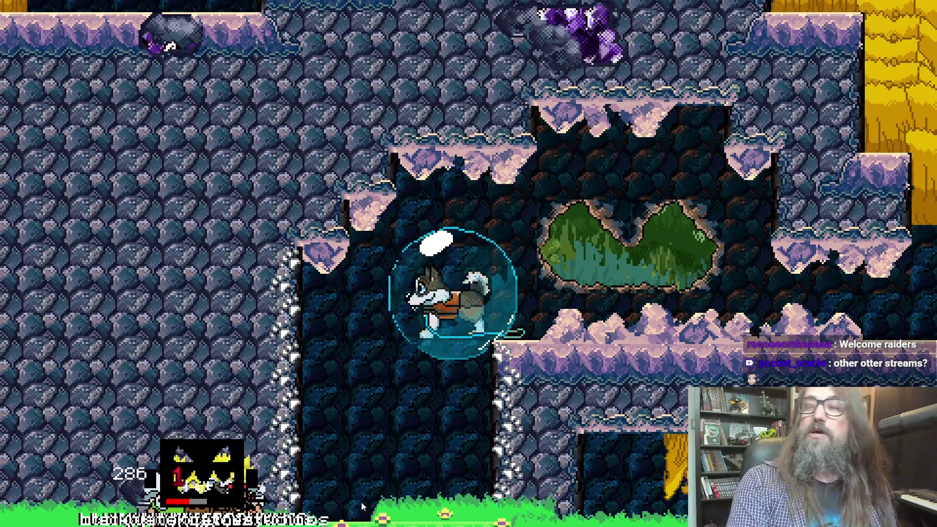
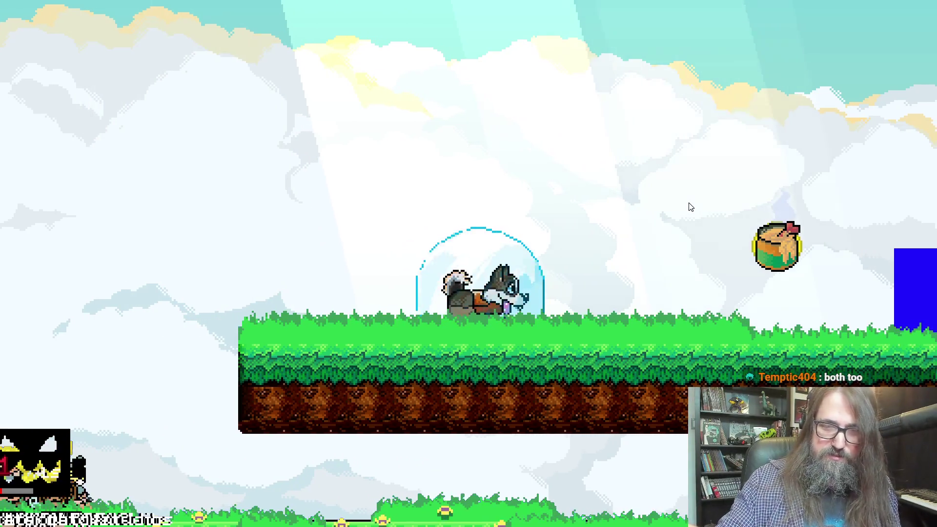
Step: Run and jump the dog across the grassy platforms into the purple crystal cave, then exit fullscreen
key("Right")
key("space")
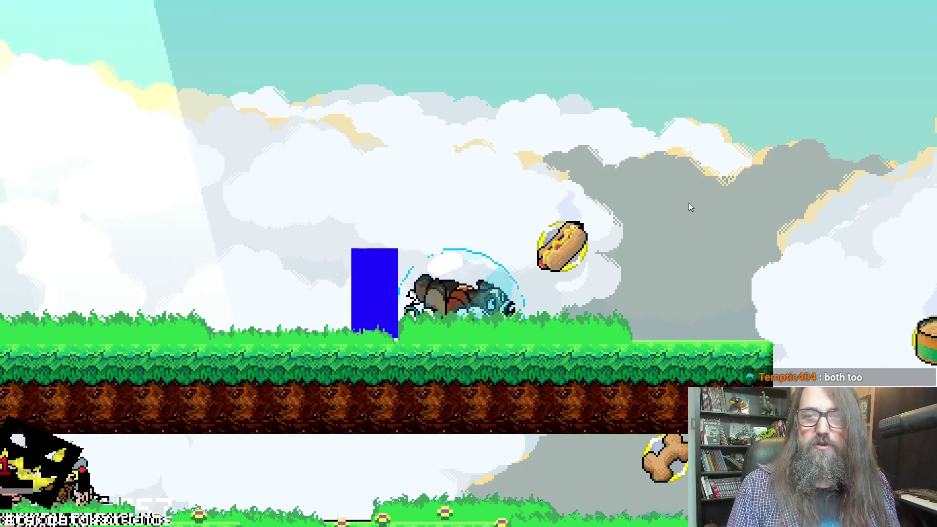
key("space")
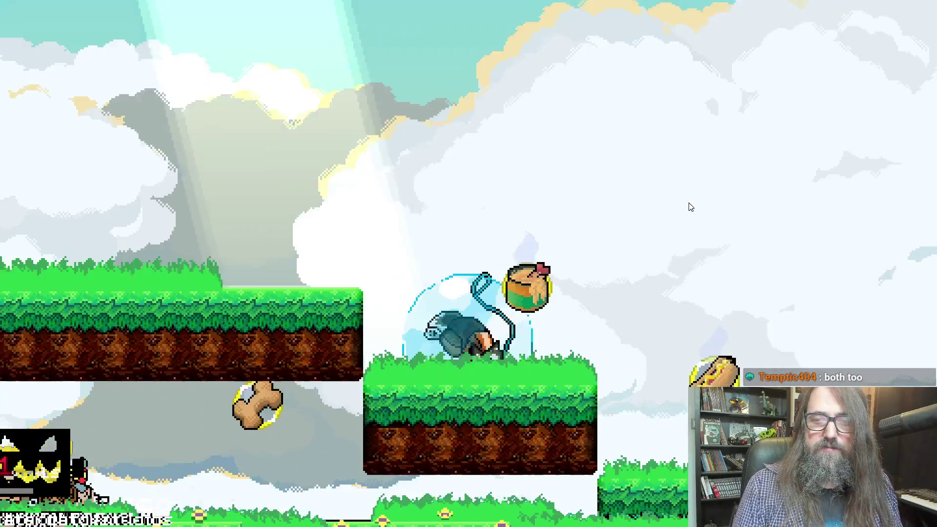
key("space")
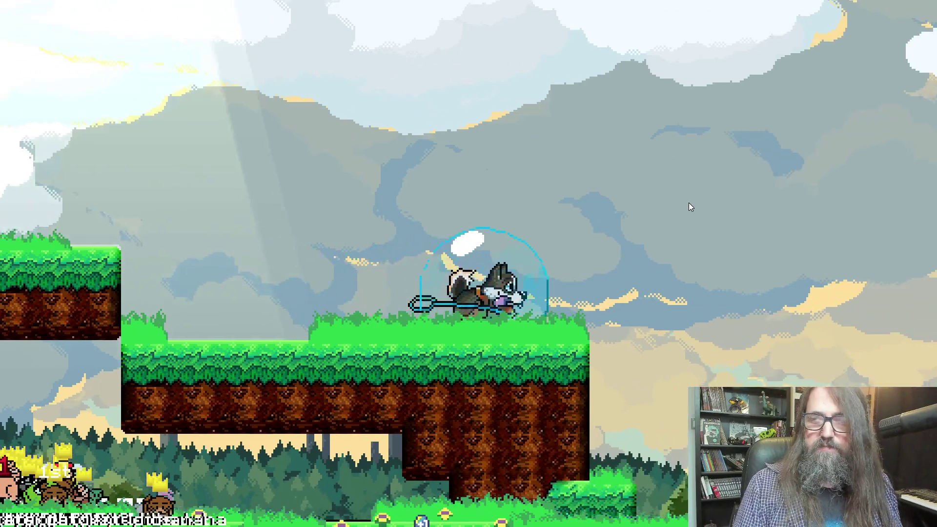
key("space")
key("space")
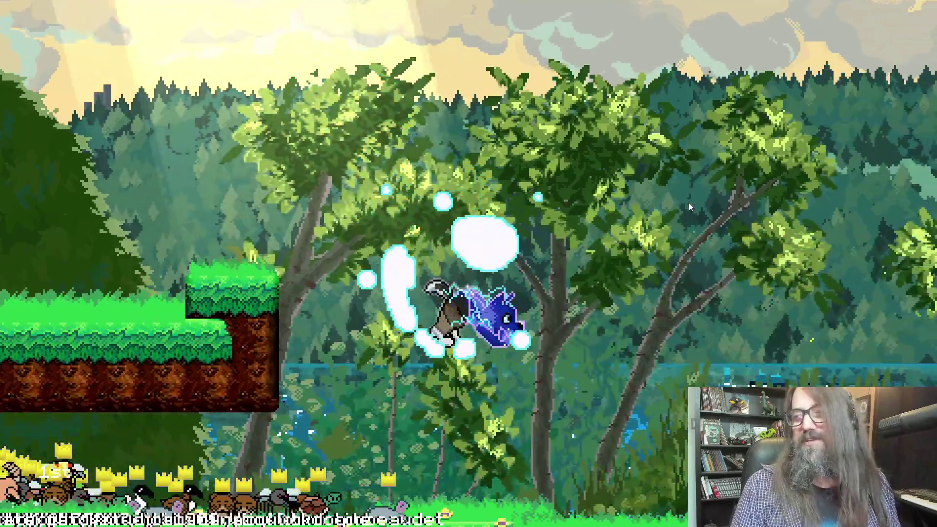
key("space")
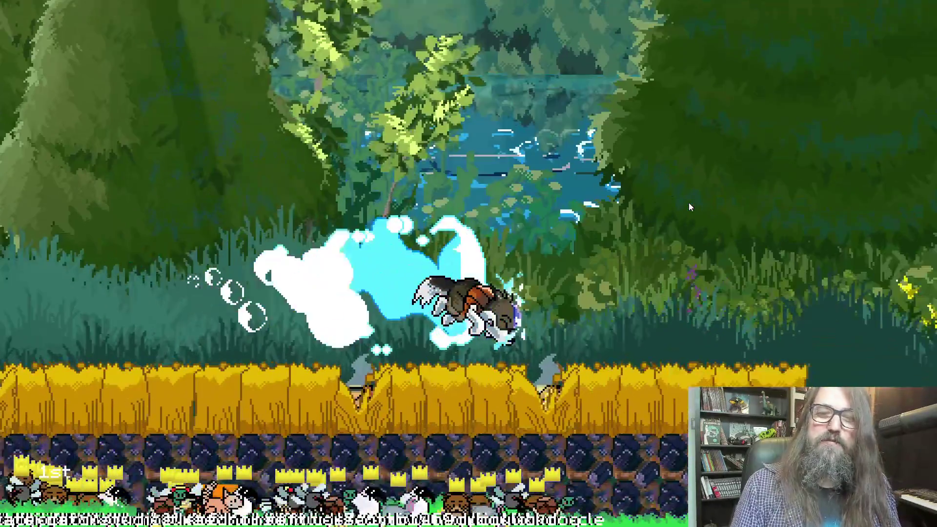
key("space")
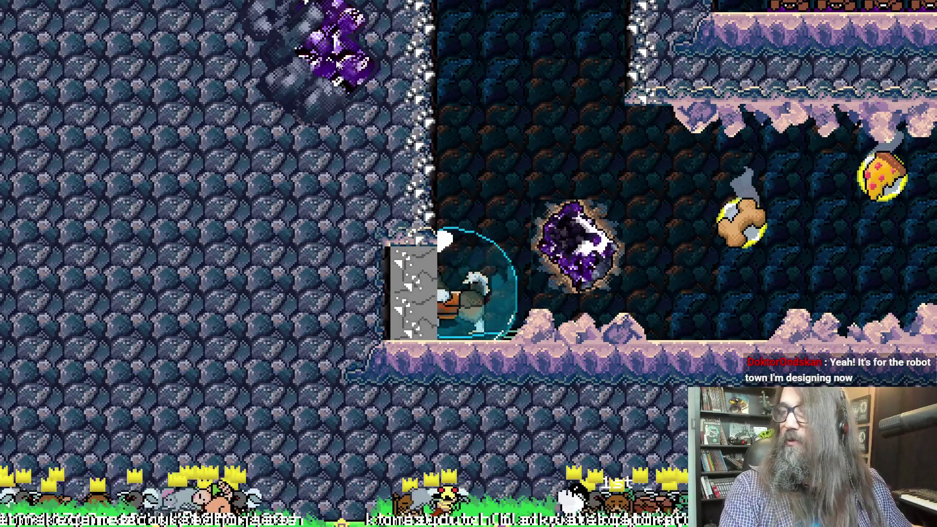
key("F11")
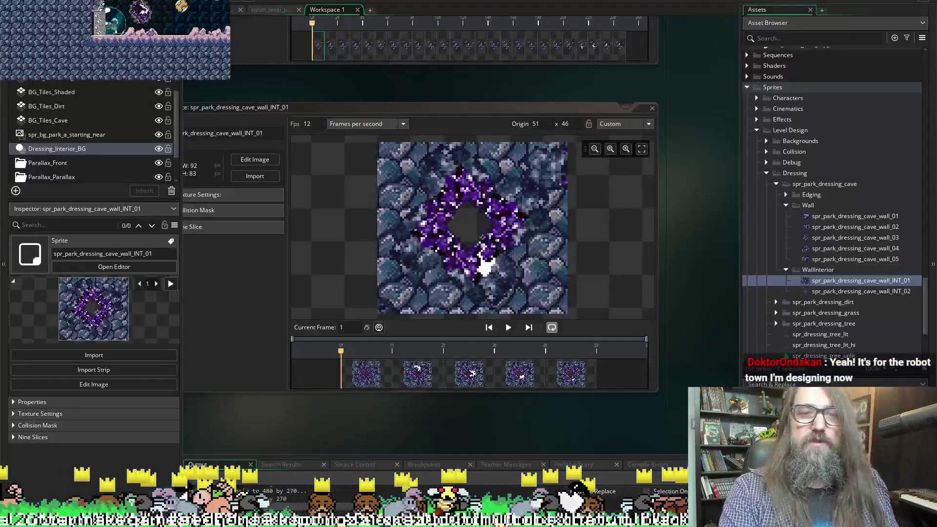
Step: Close the running game and start the project again, bringing up the stop-current-run prompt
key("Escape")
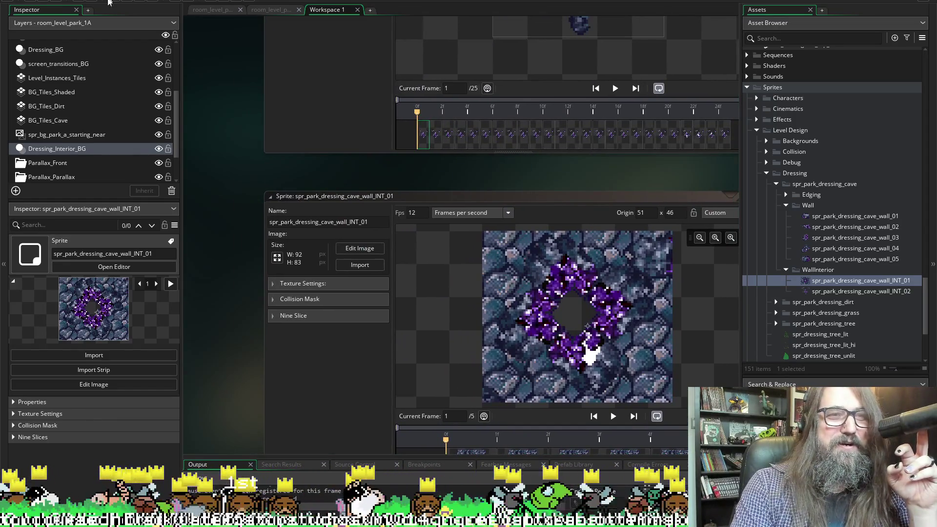
left_click(131, 1)
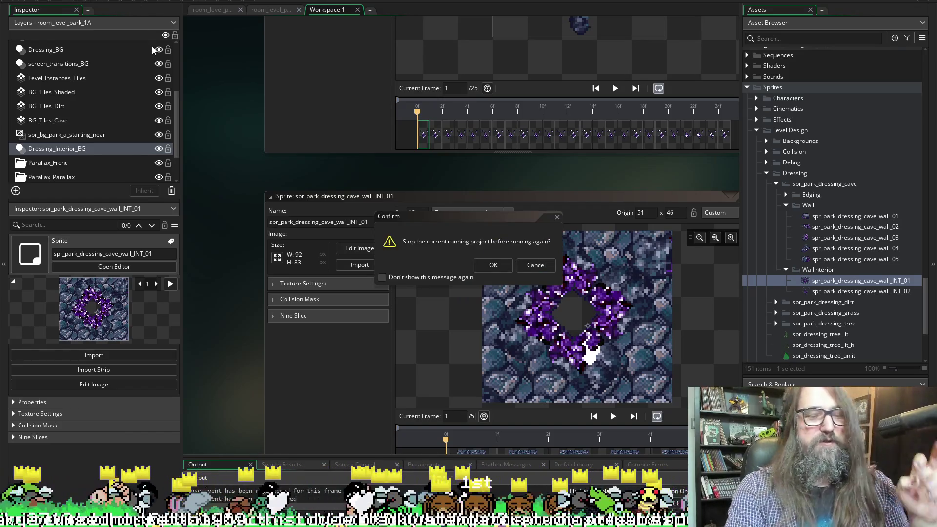
Step: Confirm the relaunch, continue the save, and run the husky through the cave to the hay-filled shaft
left_click(492, 265)
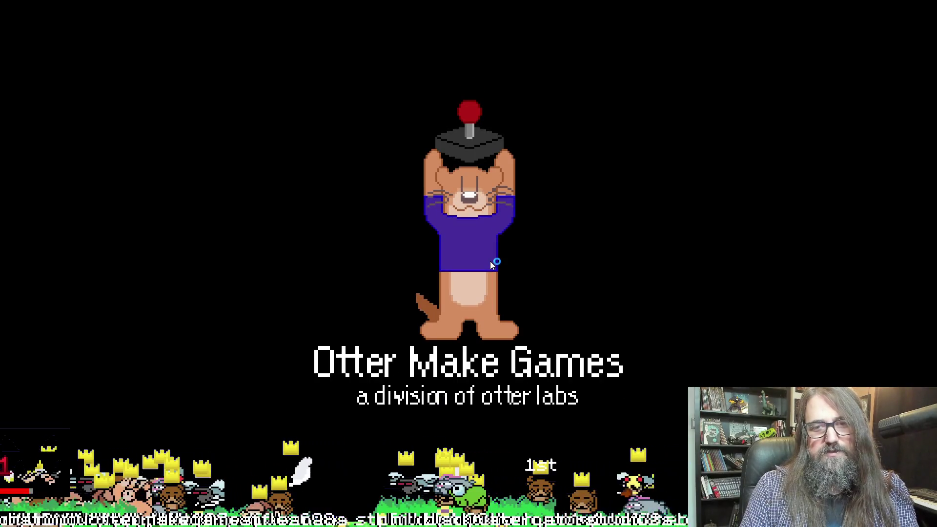
key("Return")
key("Right")
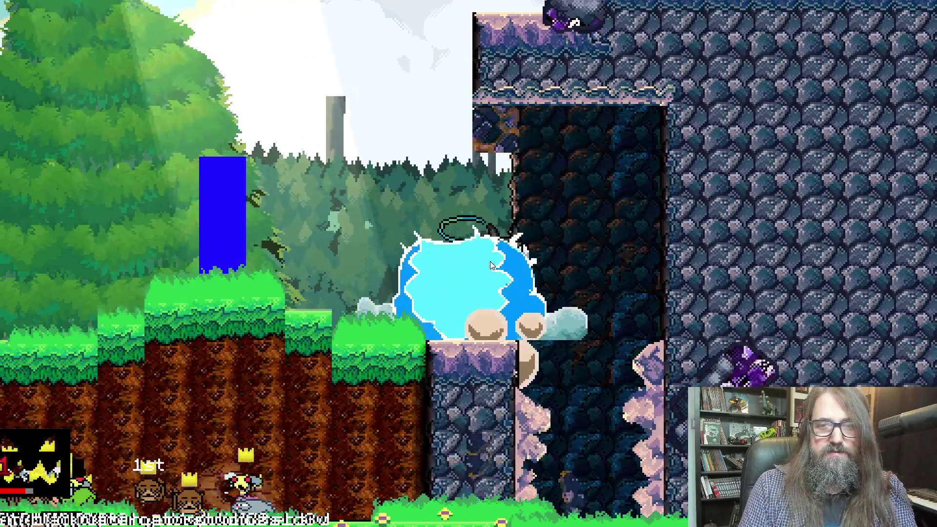
key("Down")
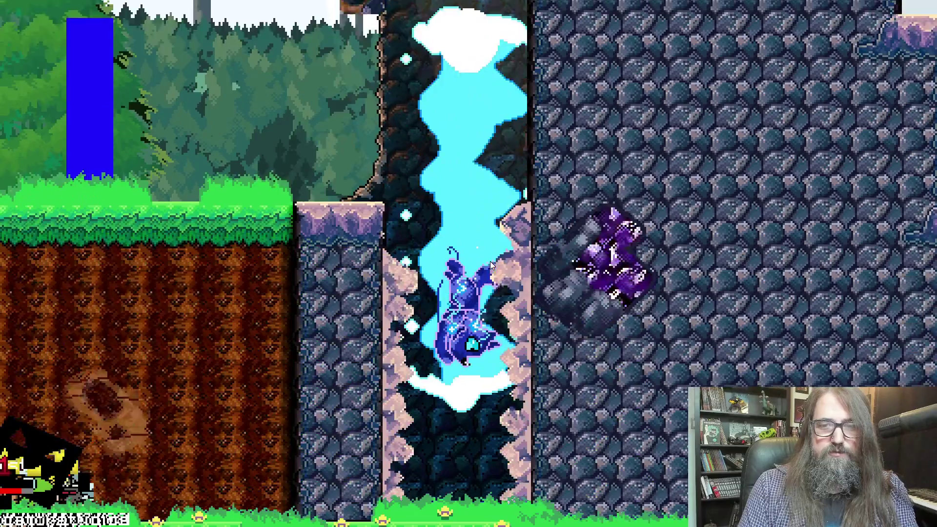
key("Right")
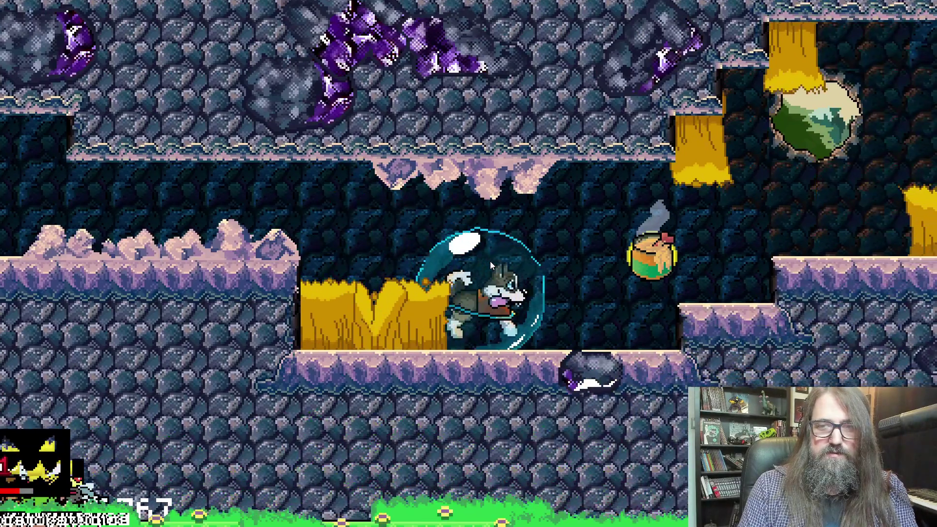
key("Right")
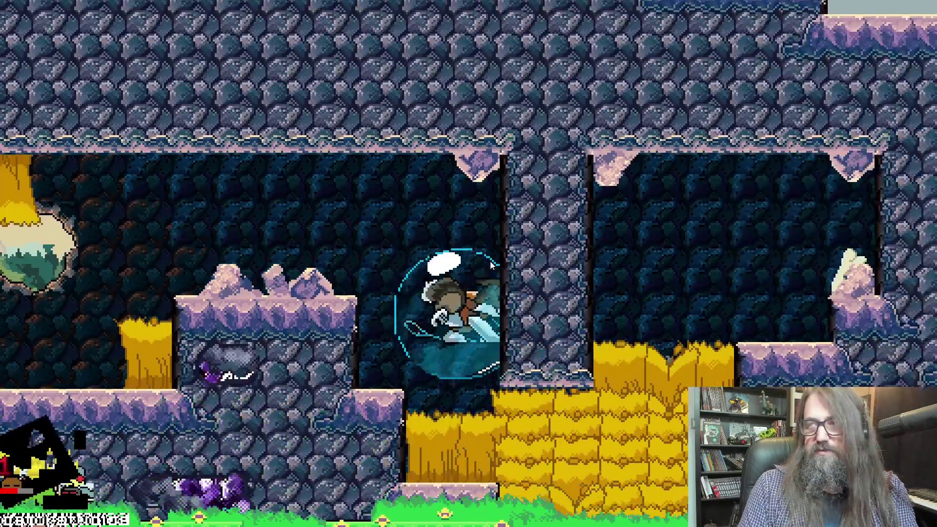
key("Down")
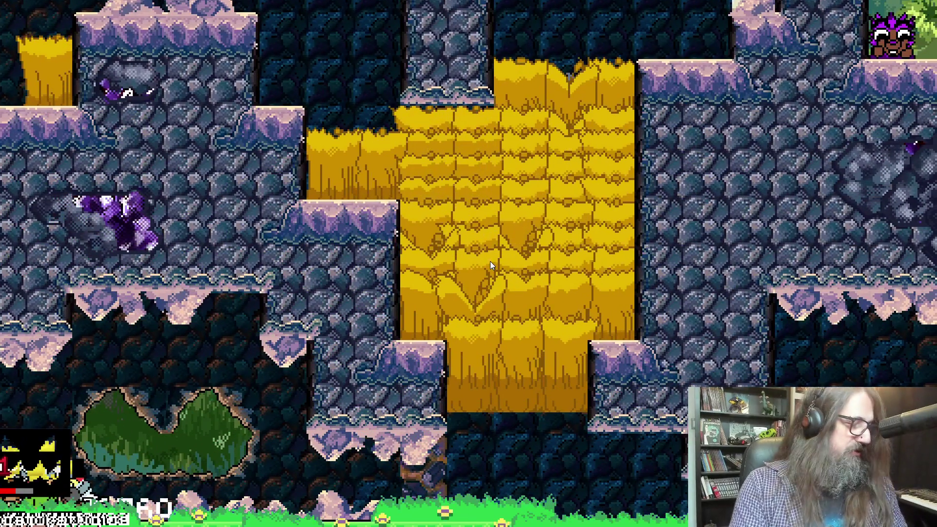
key("Escape")
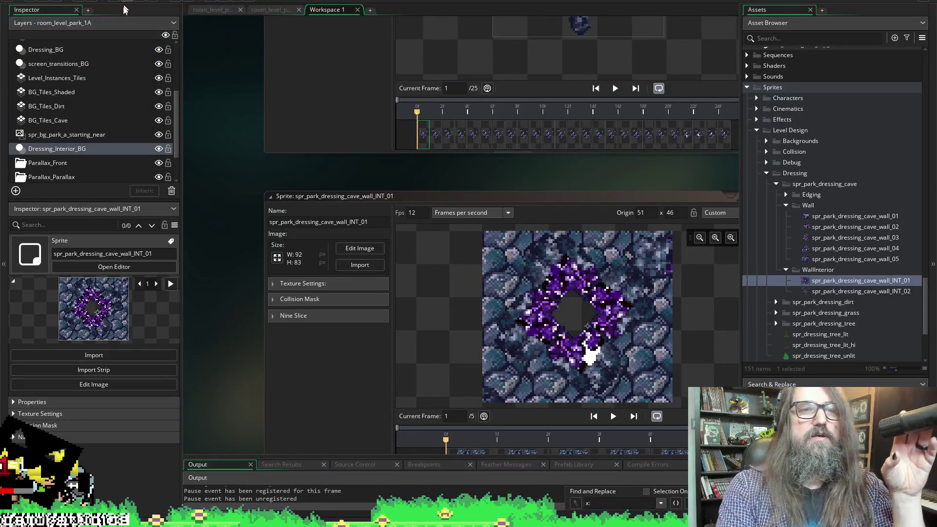
Step: In room_level_park_1A, select the purple crystal instance and drag it down slightly
left_click(215, 9)
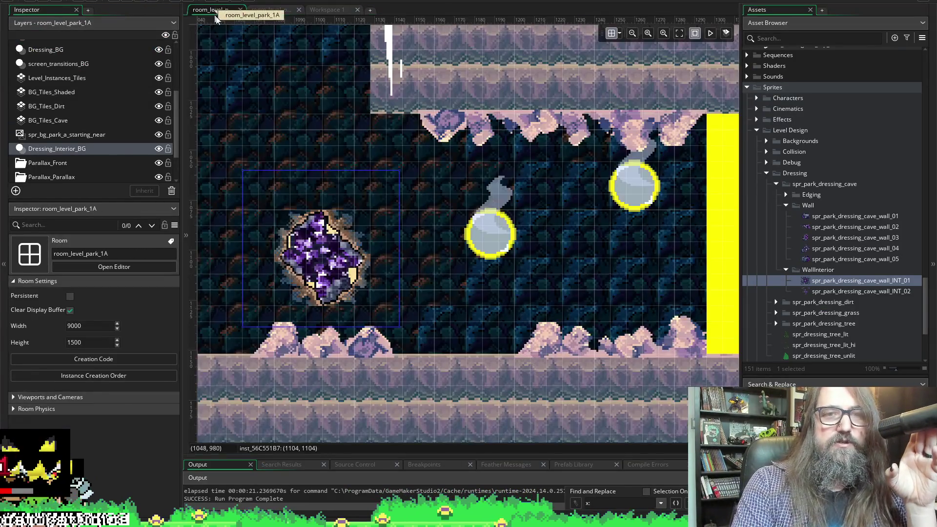
left_click(335, 244)
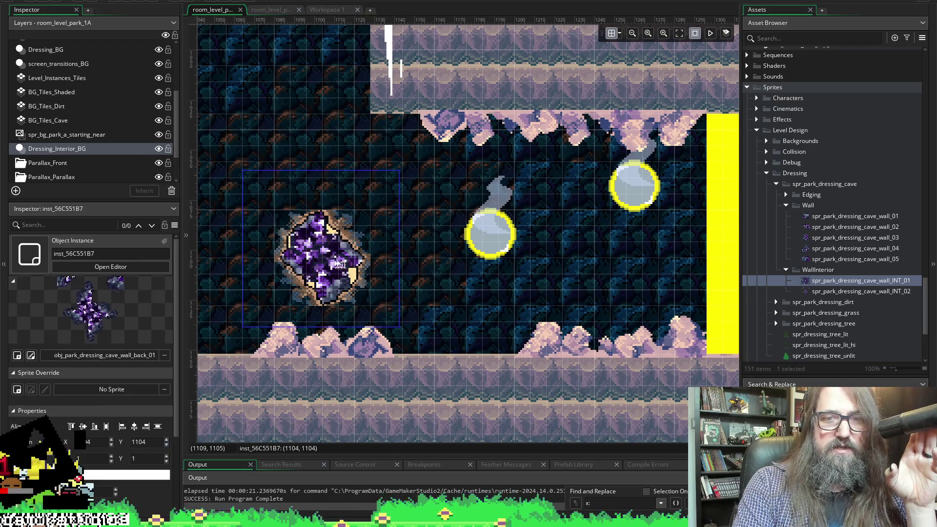
mouse_move(336, 272)
left_mouse_down()
mouse_move(336, 280)
mouse_move(337, 265)
left_mouse_up()
Step: Set the room grid to 4 by 4 and nudge the crystal to 1108, 1108
left_click(621, 33)
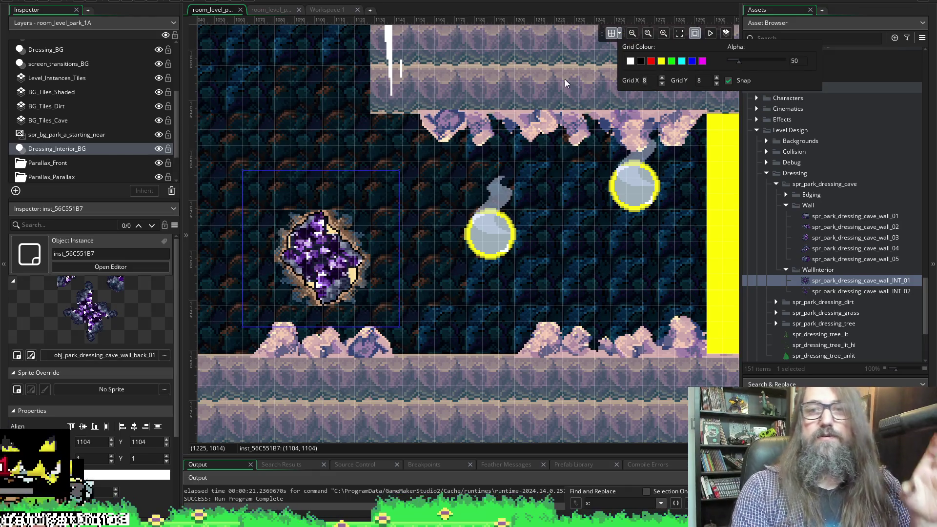
type("4")
key("Tab")
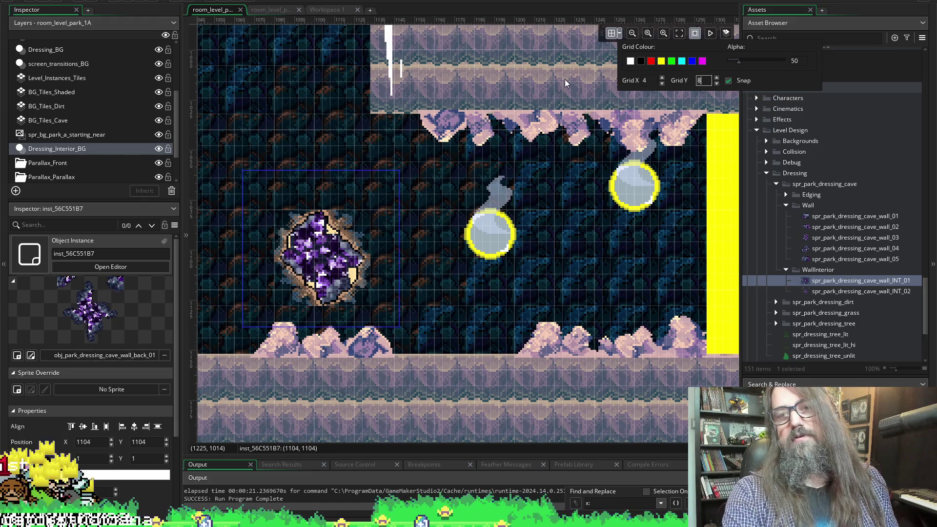
type("4")
left_click(365, 293)
mouse_move(350, 284)
left_mouse_down()
mouse_move(366, 283)
mouse_move(358, 290)
left_mouse_up()
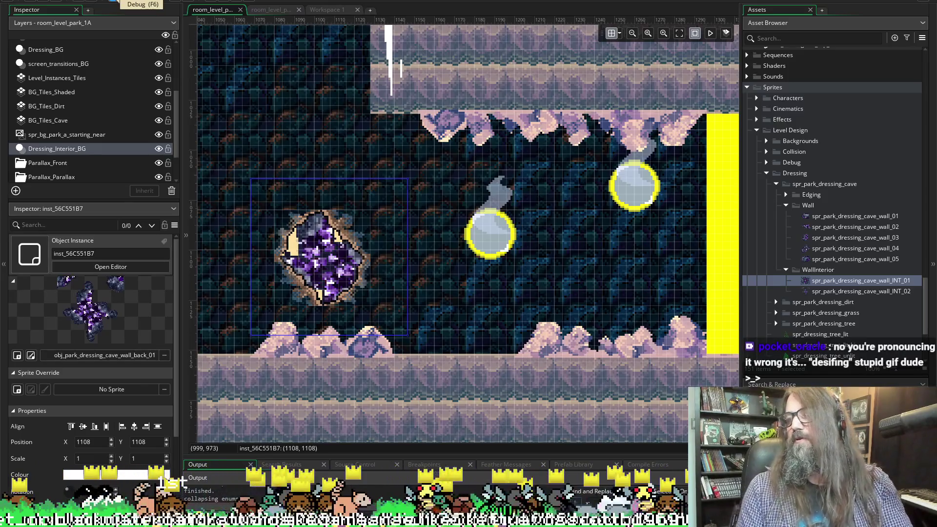
left_click(113, 1)
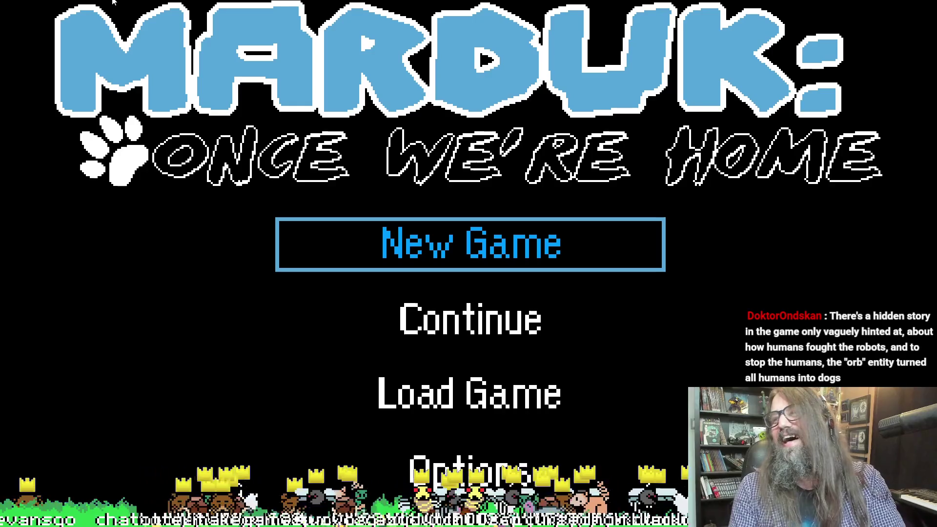
Step: Continue the saved game, check the repositioned crystal in the cave, then close the game
key("Down")
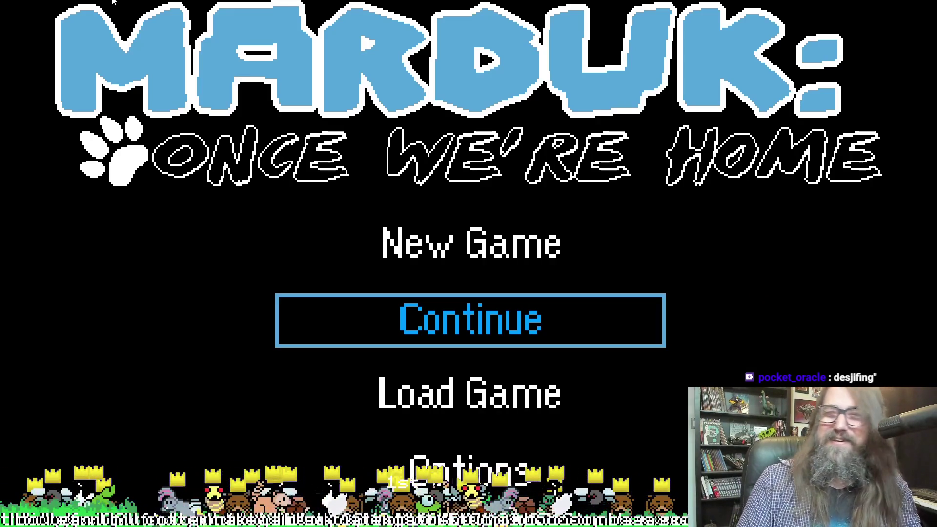
key("Down")
key("Up")
key("Down")
key("Up")
key("Return")
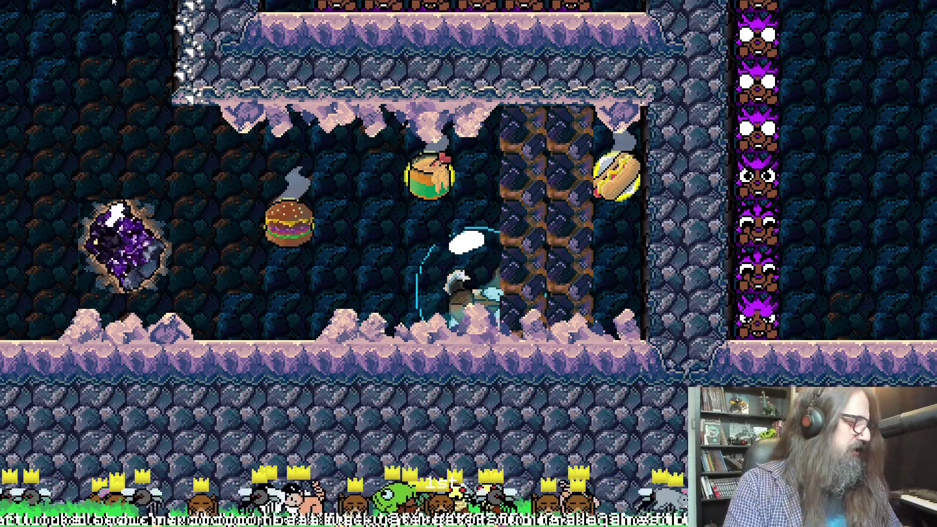
key("Escape")
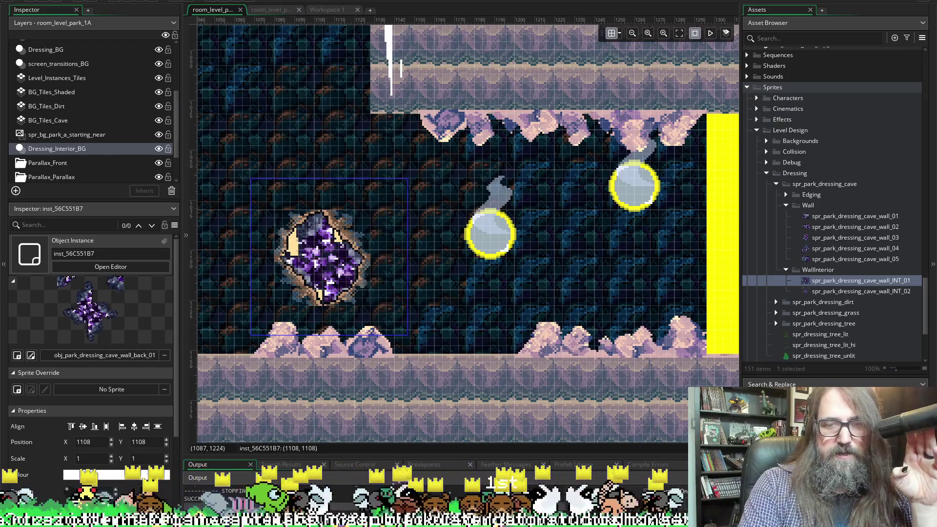
Step: Select the purple crystal patch in the wall art and open Export File's output-location choices
key("alt+Tab")
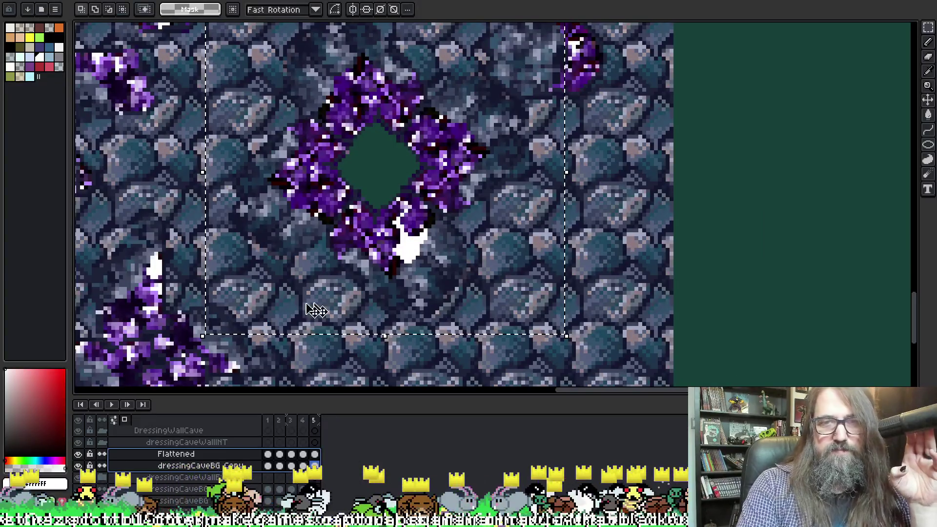
scroll(244, 317, "down", 2)
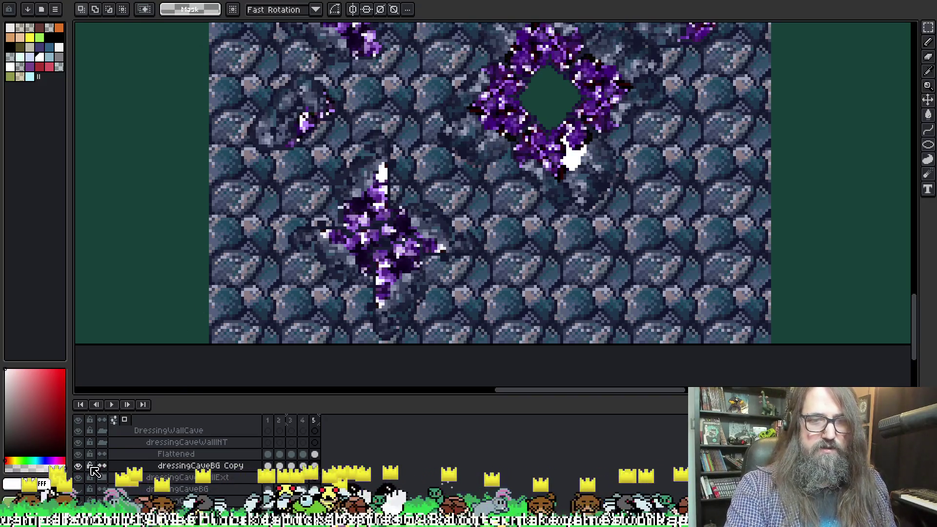
mouse_move(266, 129)
left_mouse_down()
mouse_move(361, 278)
mouse_move(486, 343)
mouse_move(462, 343)
mouse_move(487, 345)
left_mouse_up()
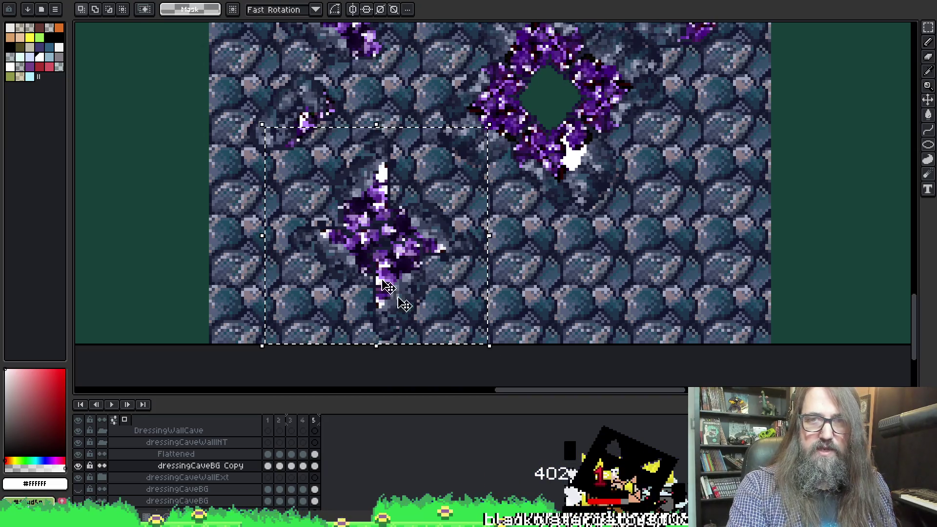
mouse_move(268, 340)
left_mouse_down()
mouse_move(213, 88)
mouse_move(285, 379)
left_mouse_up()
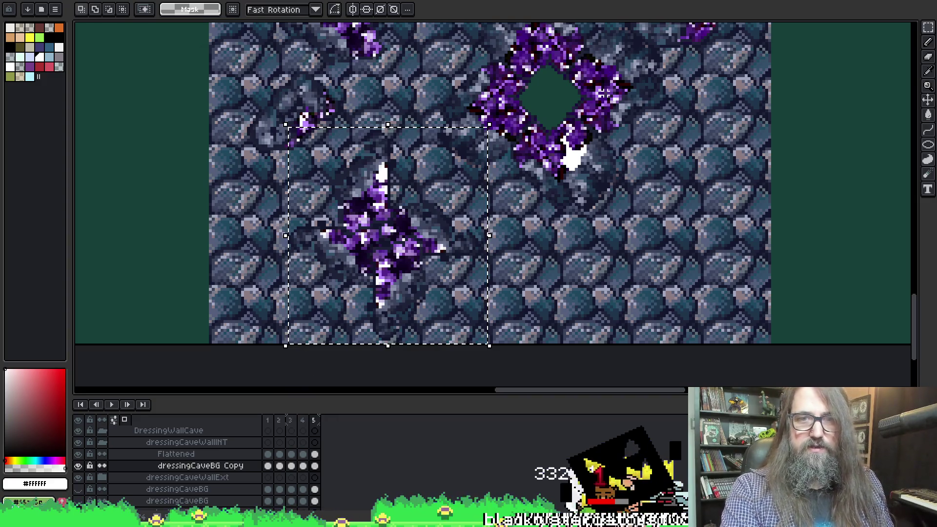
key("ctrl+alt+shift+s")
left_click(768, 214)
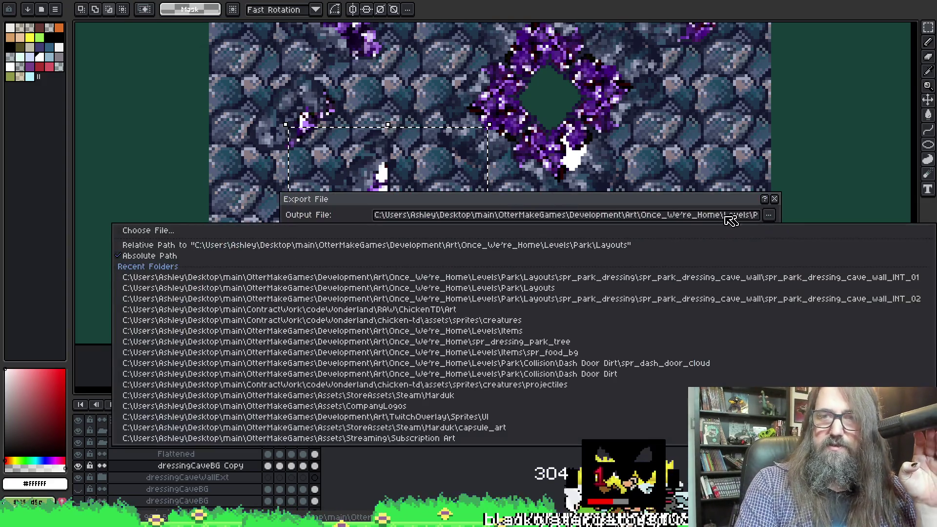
Step: Export the selection's frames over spr_park_dressing_cave_wall_INT_01.png in the INT_02 folder
left_click(420, 230)
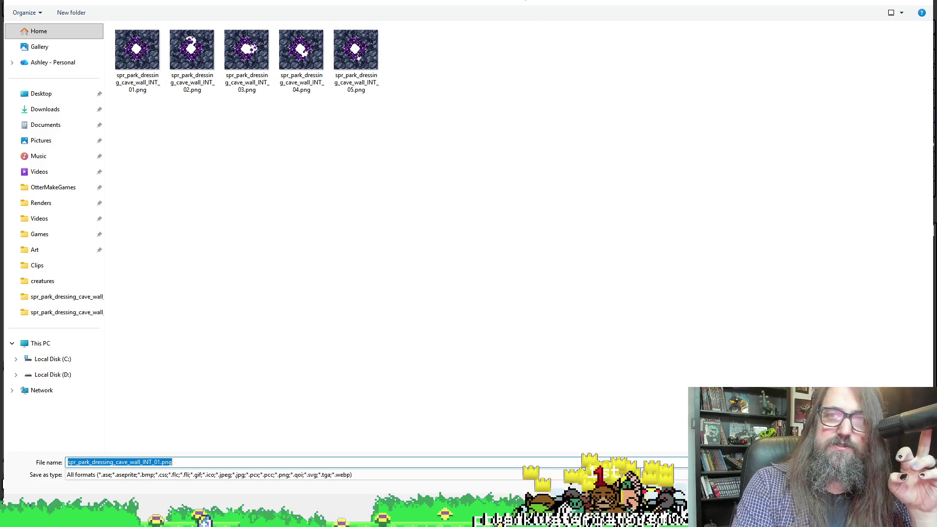
key("alt+Up")
left_click(466, 57)
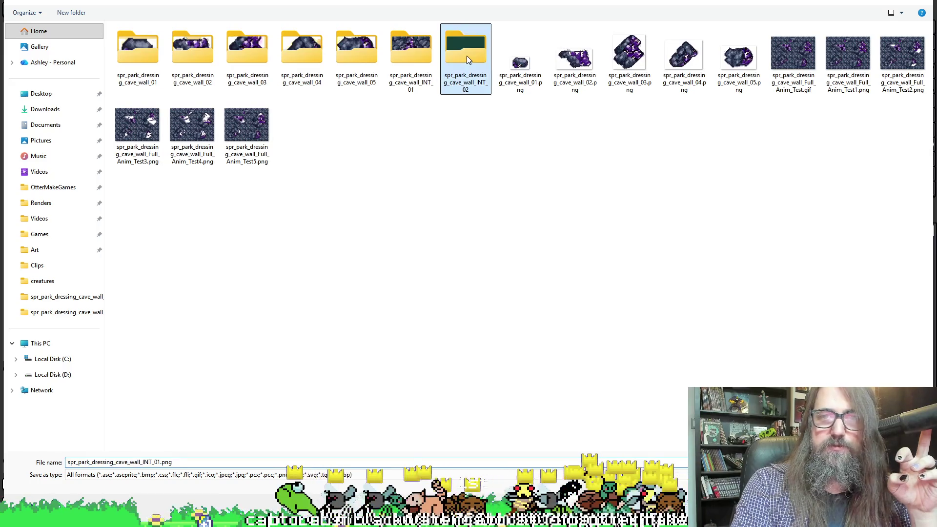
double_click(466, 57)
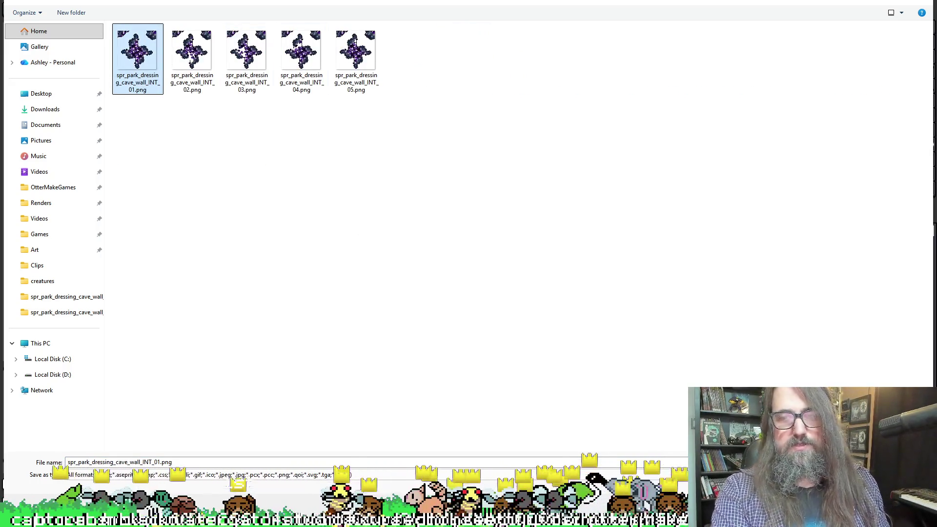
key("Return")
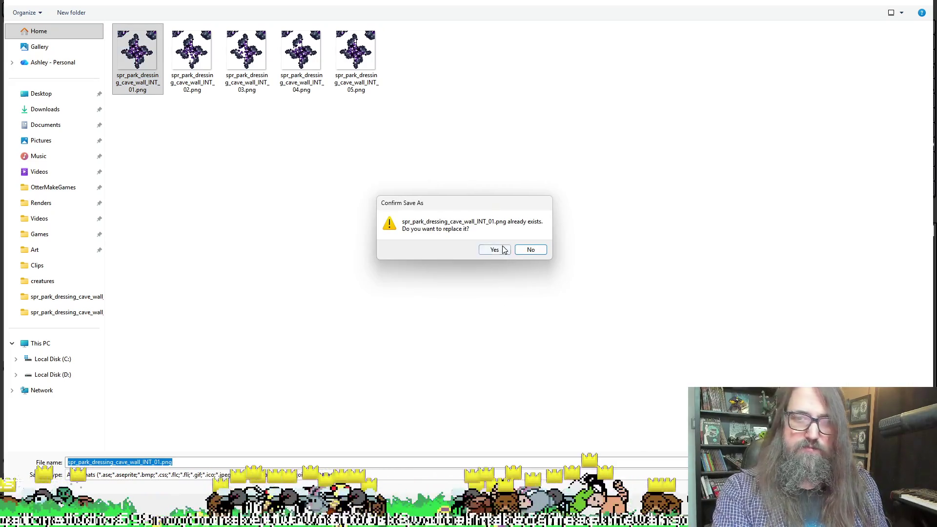
left_click(495, 249)
left_click(677, 344)
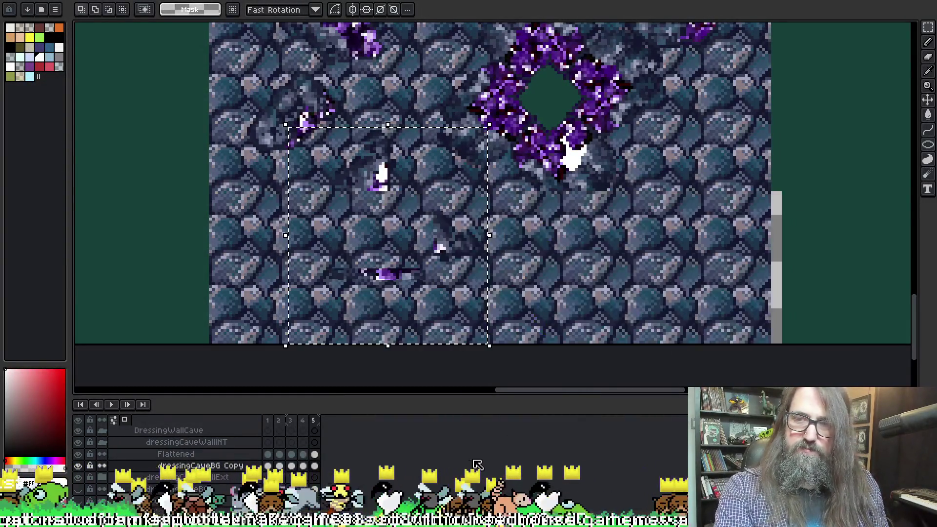
Step: In GameMaker, widen the Assets panel and open spr_park_dressing_cave_wall_INT_02 from WallInterior
key("alt+Tab")
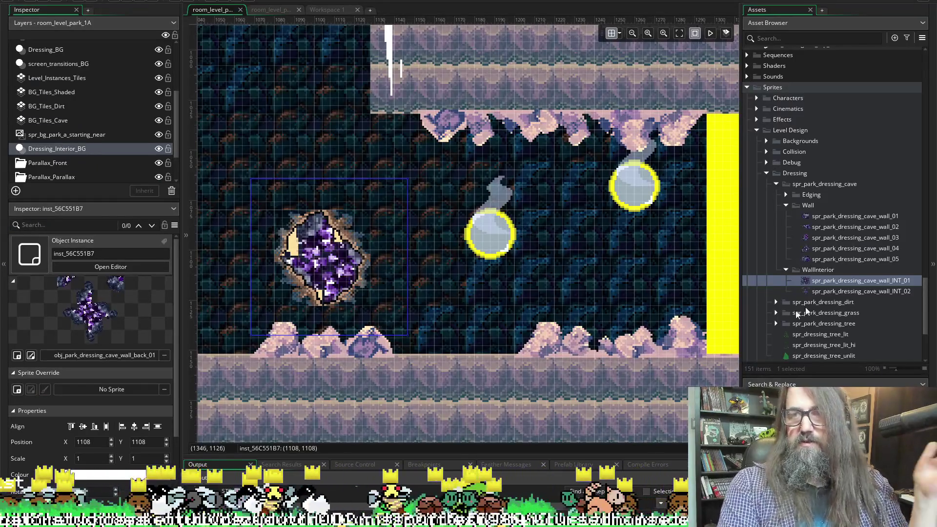
scroll(816, 297, "down", 1)
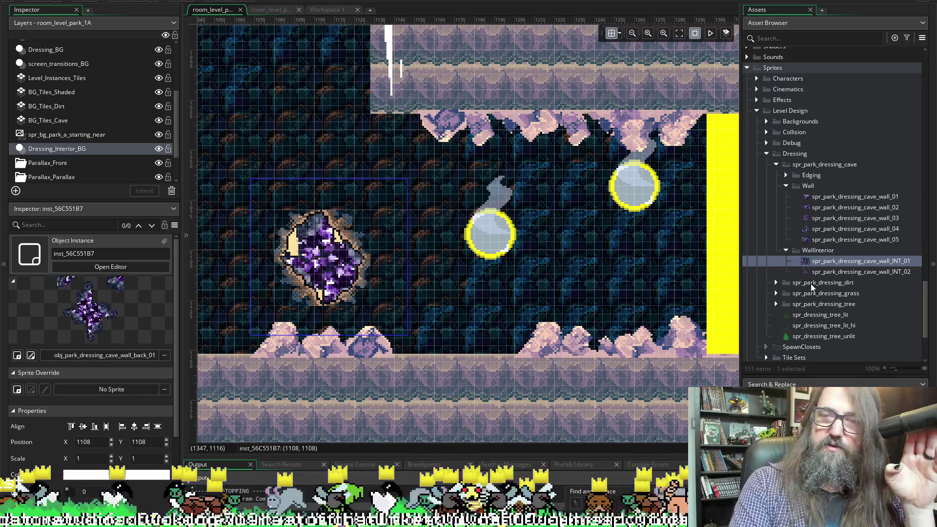
left_click_drag(739, 257, 712, 260)
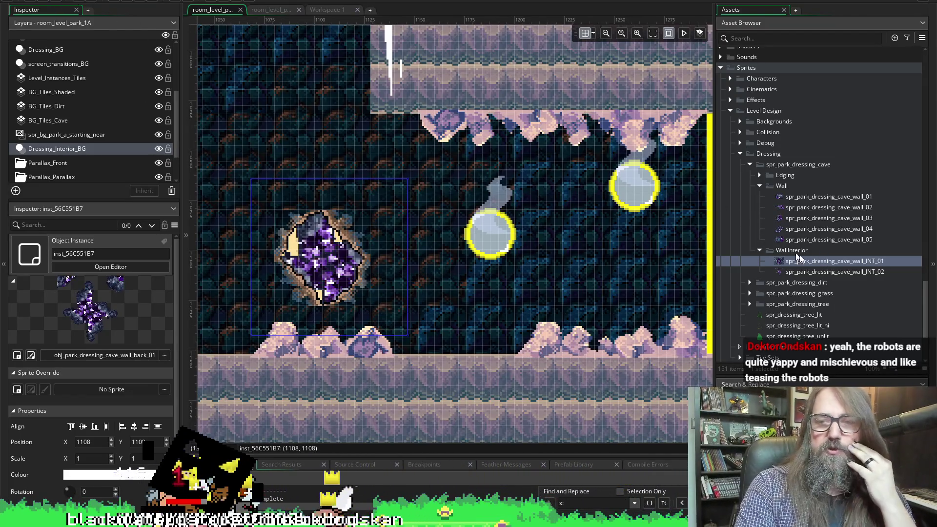
double_click(830, 272)
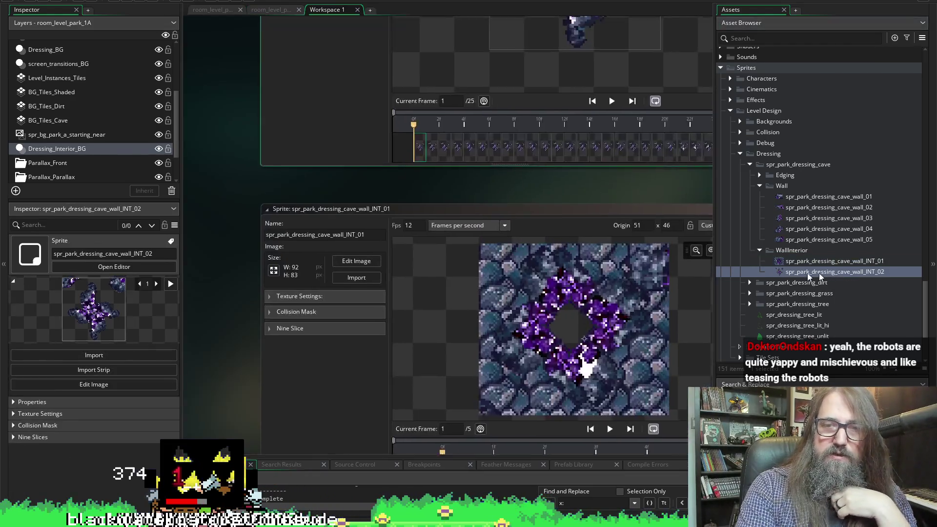
Step: Browse the sprite's image import to the INT_02 folder's exported PNGs, then return to Aseprite
left_click(300, 157)
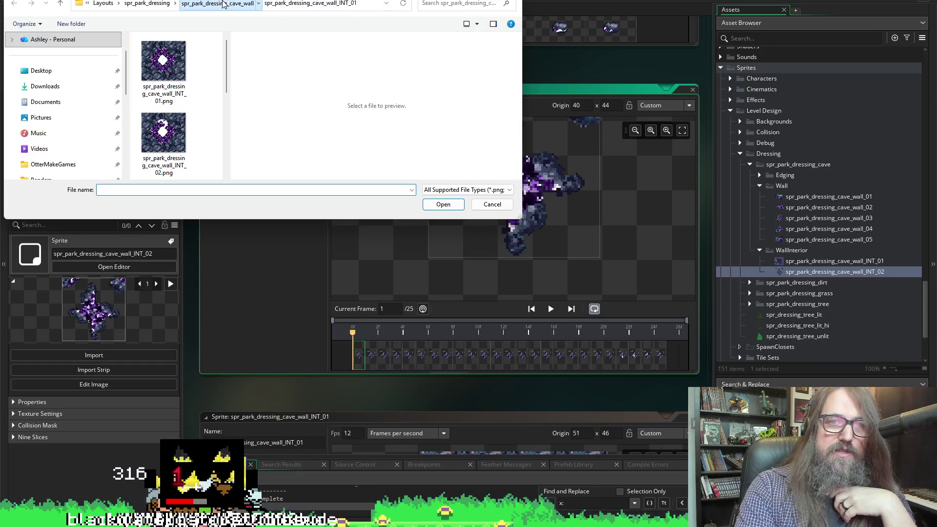
left_click(218, 4)
scroll(187, 113, "up", 1)
left_click(183, 96)
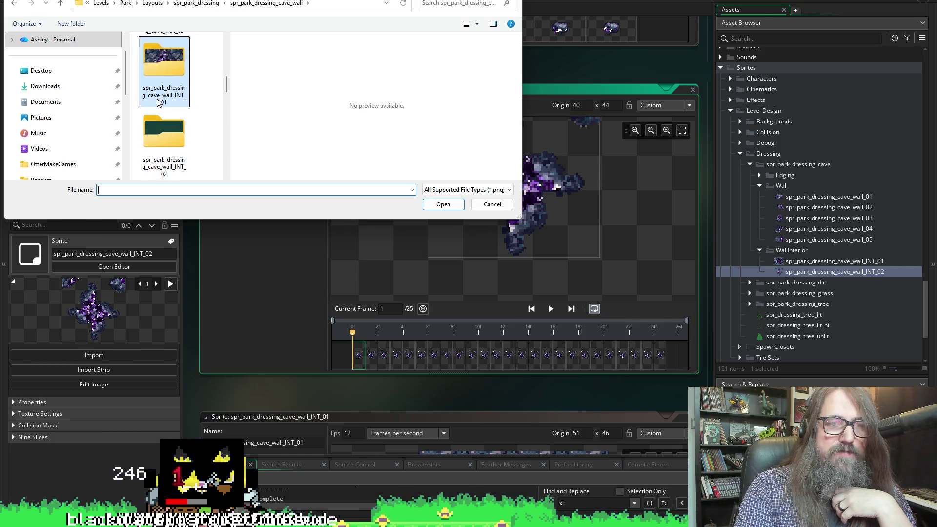
double_click(145, 136)
scroll(168, 135, "down", 3)
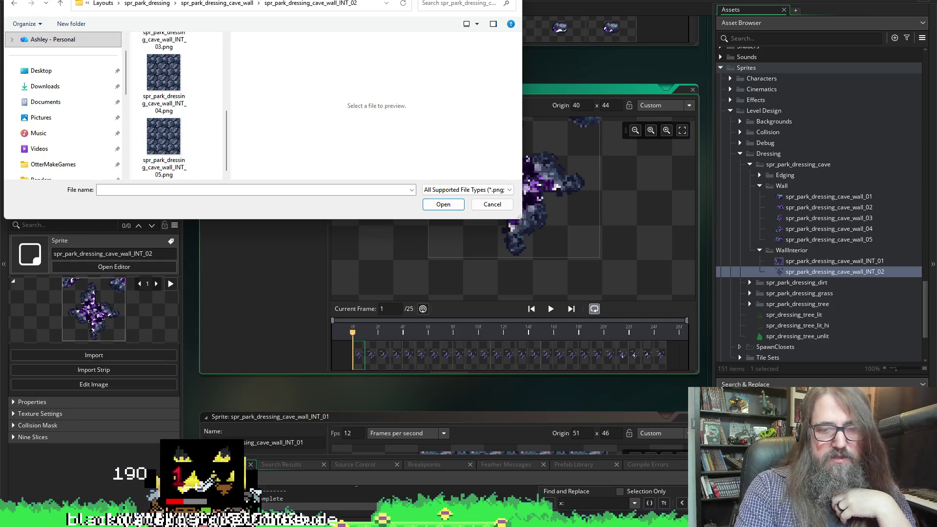
key("alt+Tab")
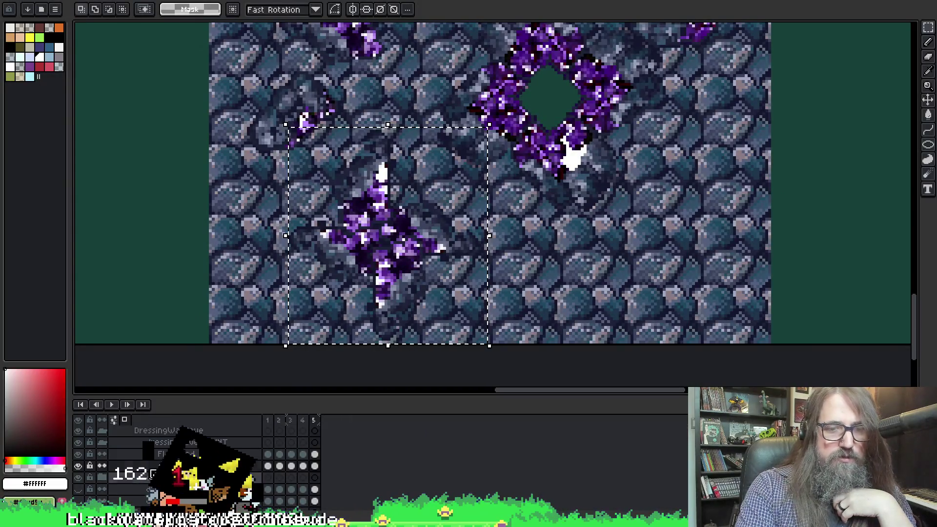
Step: Re-export all frames of the selected layers in the selection to INT_01.png in INT_02
right_click(171, 429)
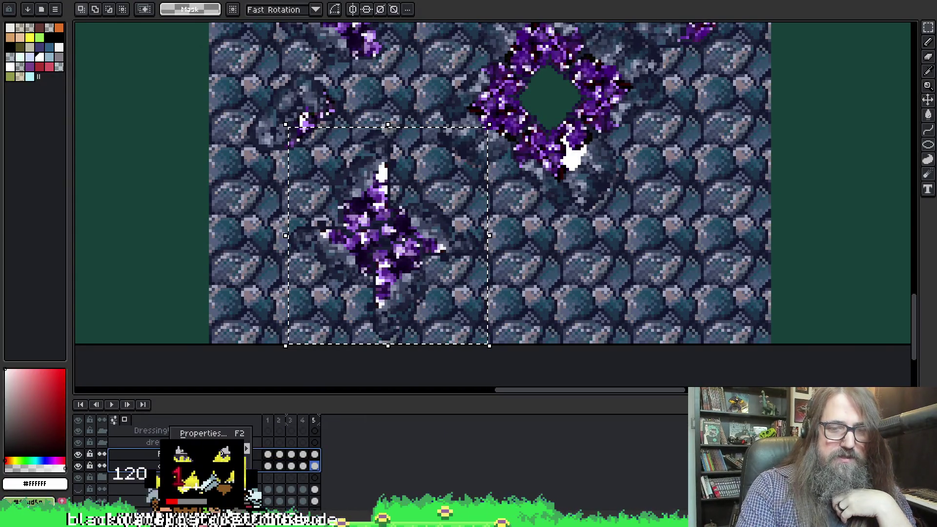
mouse_move(215, 448)
key("ctrl+alt+shift+s")
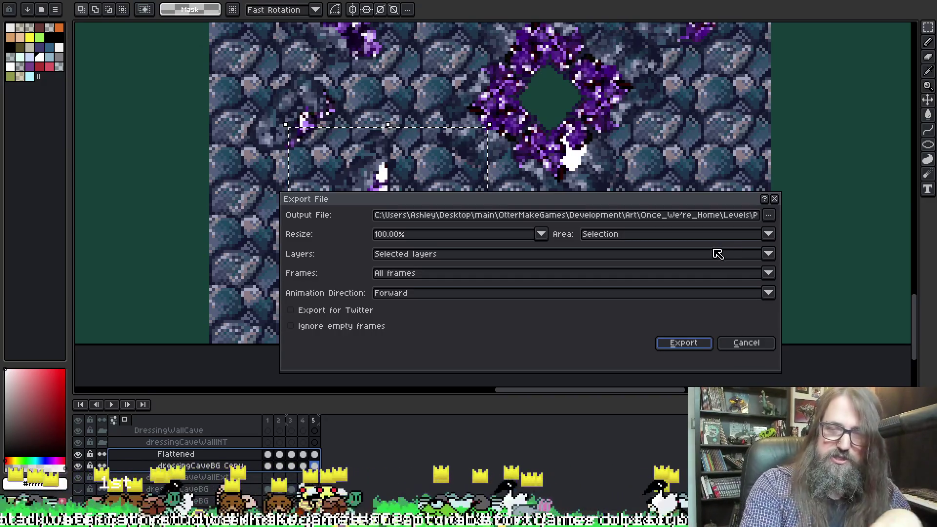
left_click(757, 215)
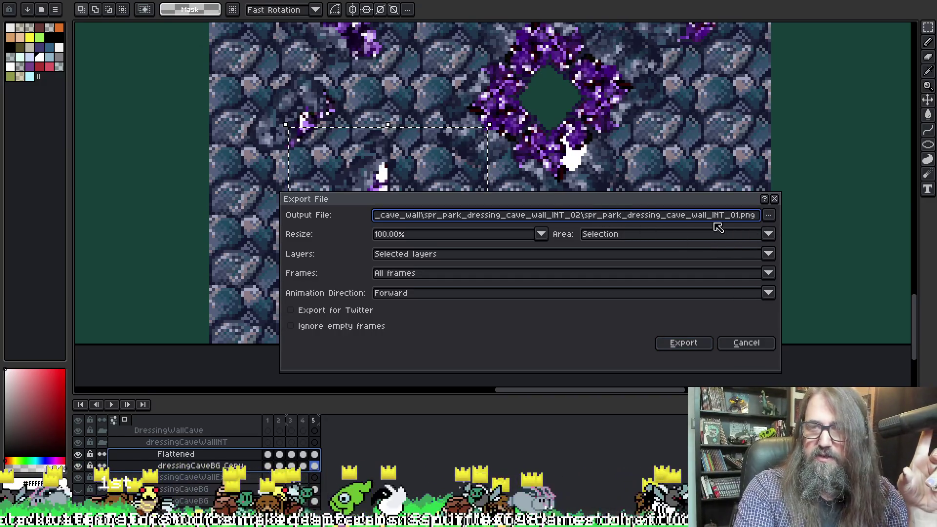
left_click(683, 343)
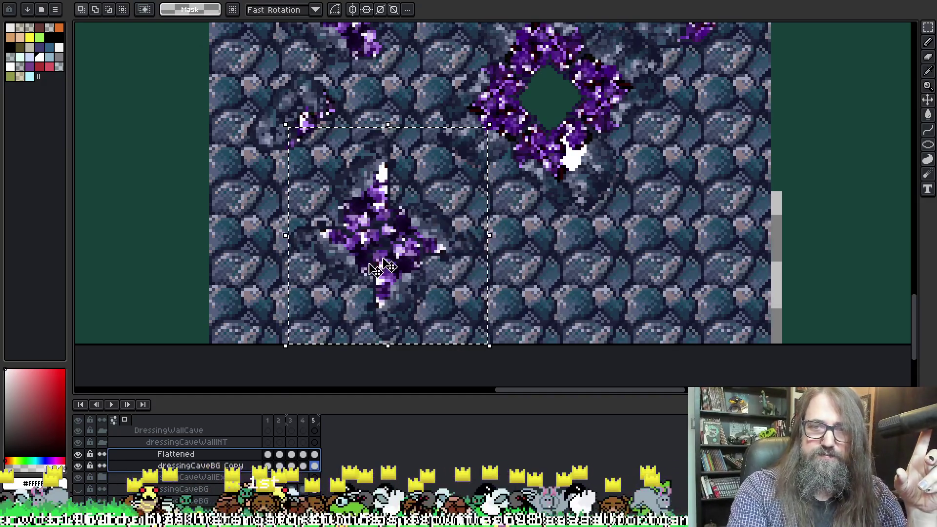
key("alt+Tab")
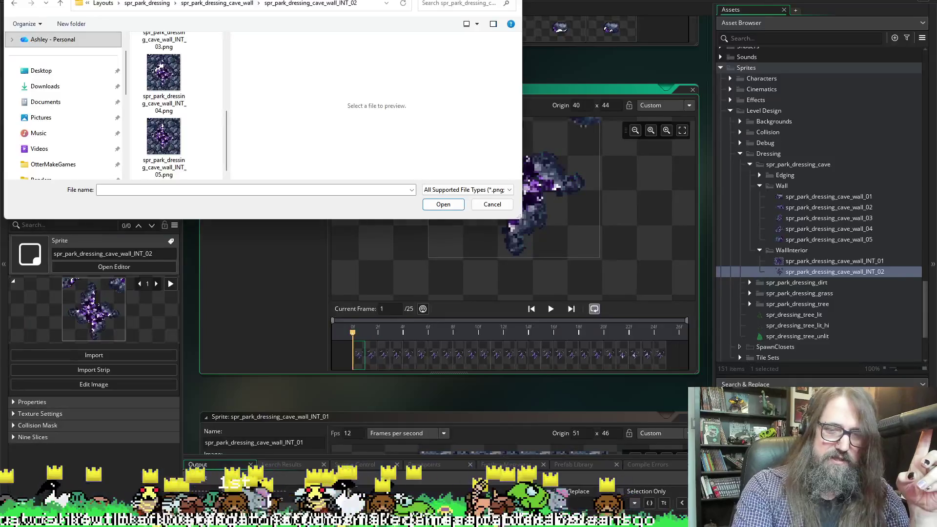
Step: Import INT_01.png through INT_05.png into spr_park_dressing_cave_wall_INT_02, then go back to the park room
left_click(157, 65)
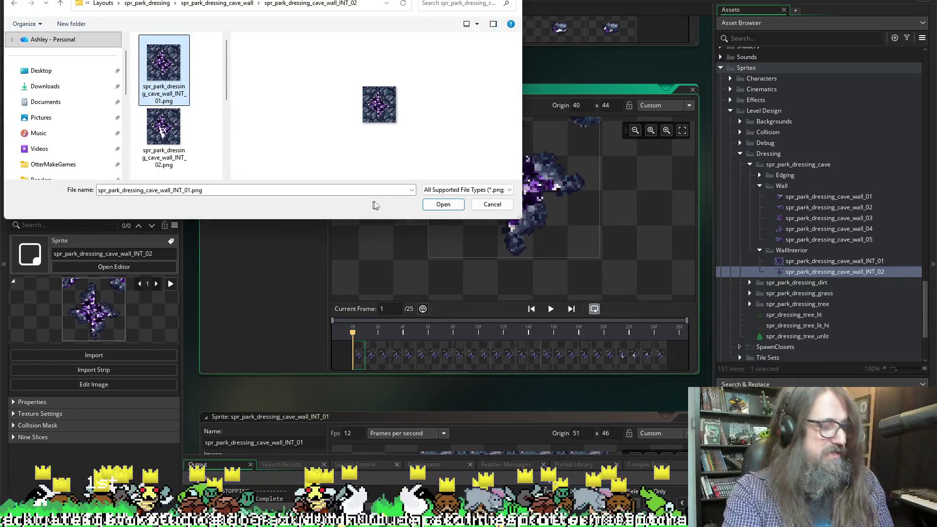
scroll(146, 113, "down", 3)
left_click(163, 141, "shift")
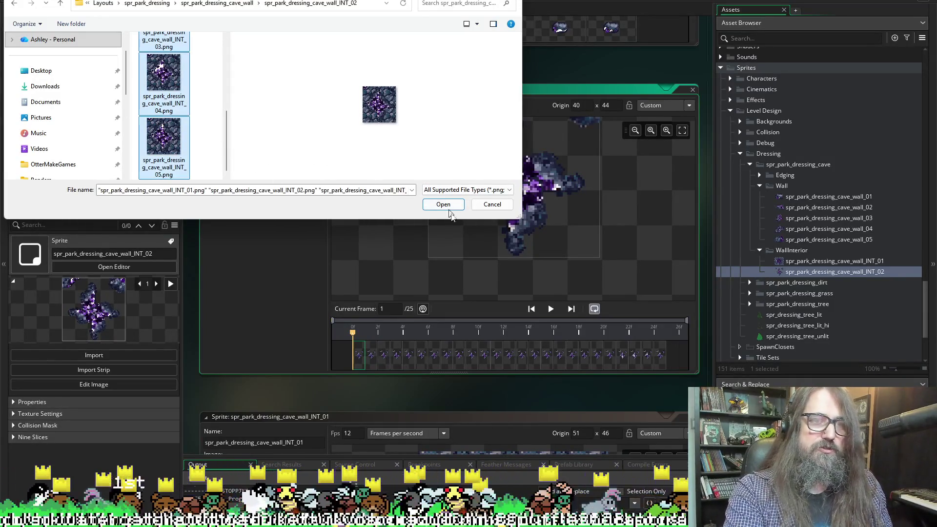
left_click(455, 208)
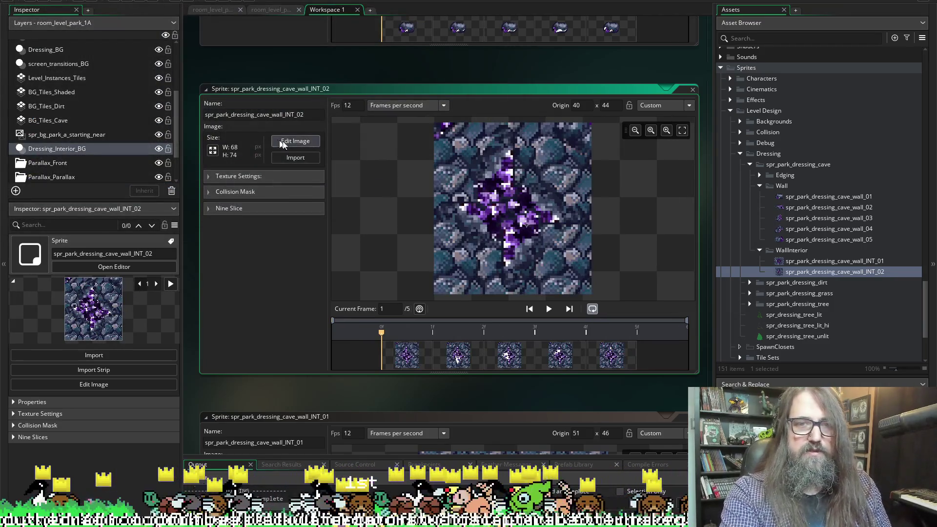
left_click(54, 1)
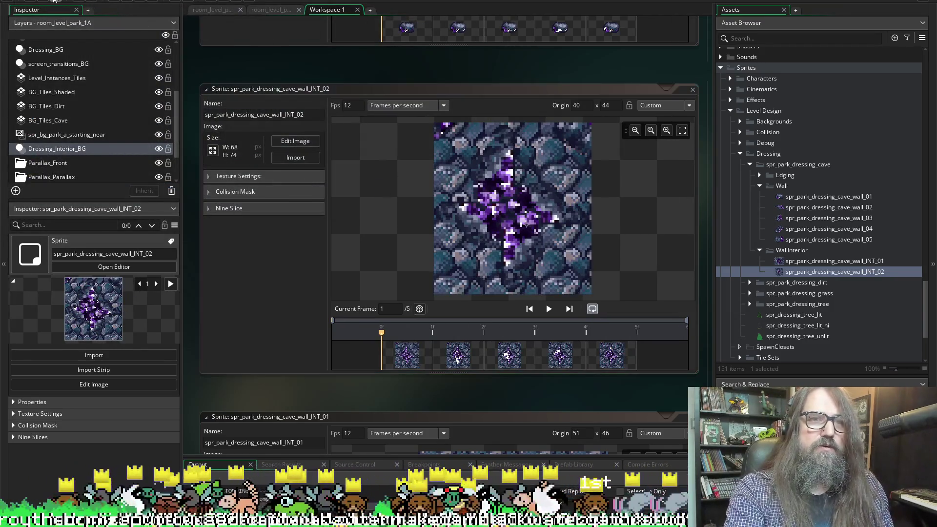
left_click(213, 14)
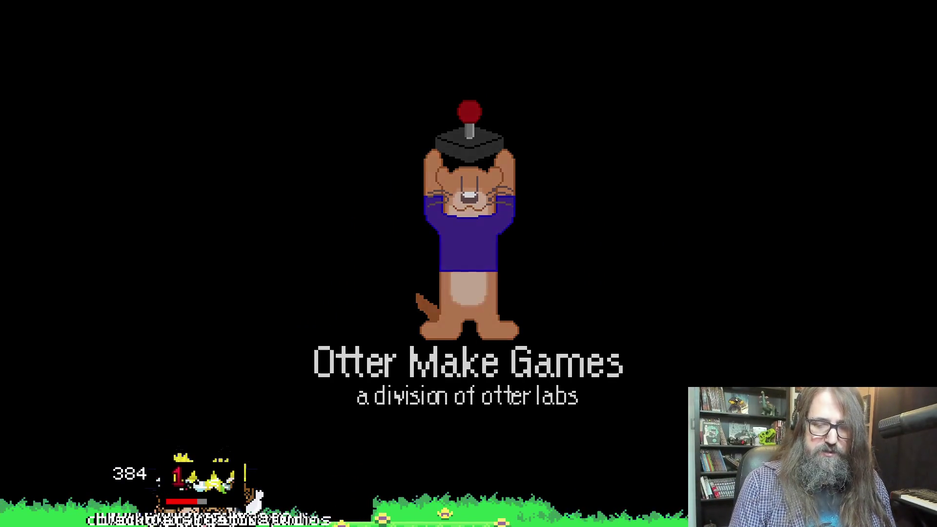
Step: Continue the save, run the otter through the cave shaft, then quit the game with Escape
key("Return")
key("Right")
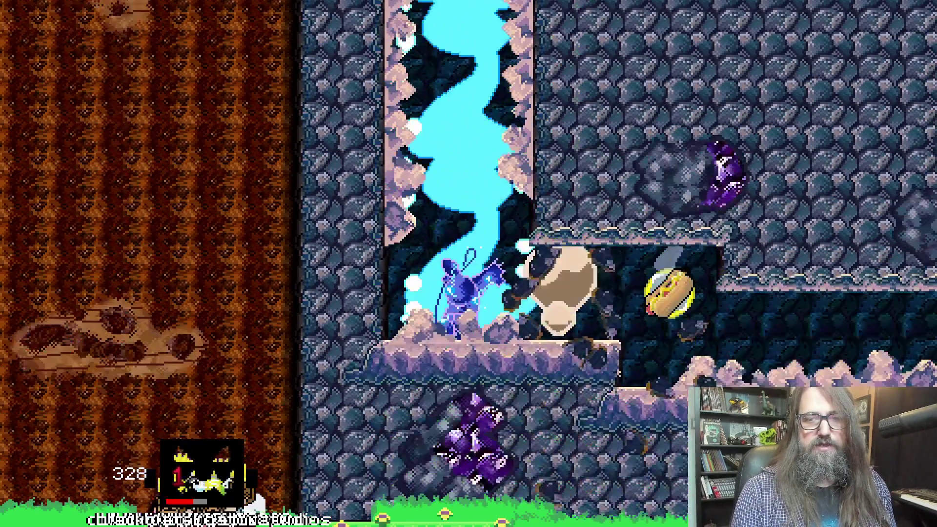
key("Right")
key("Right")
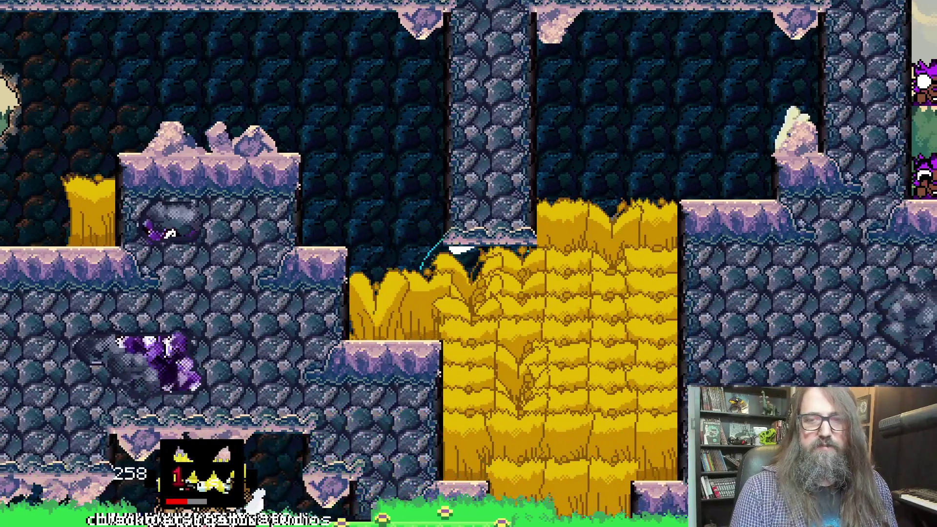
key("Left")
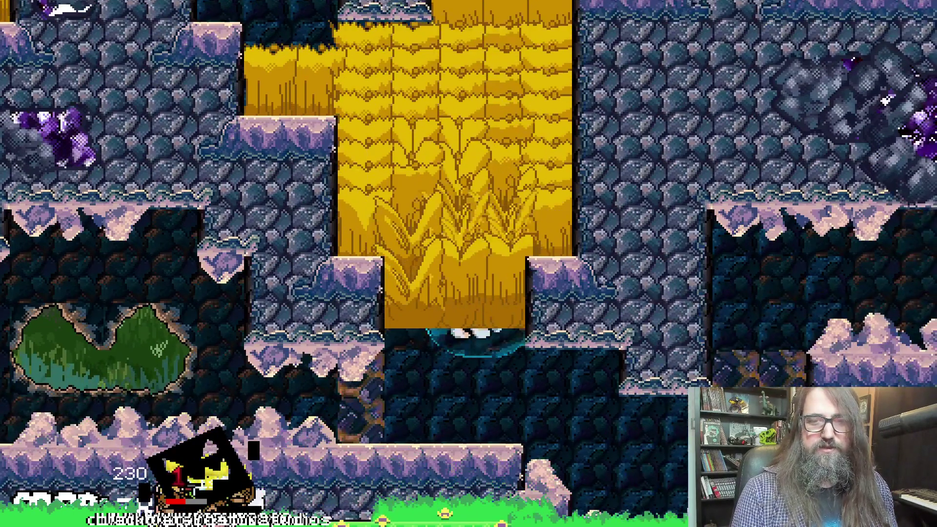
key("Left")
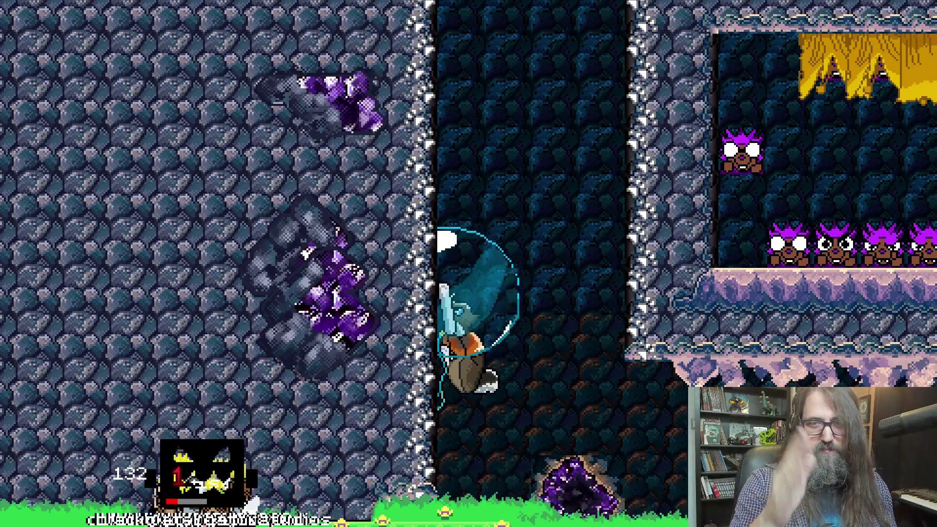
key("Right")
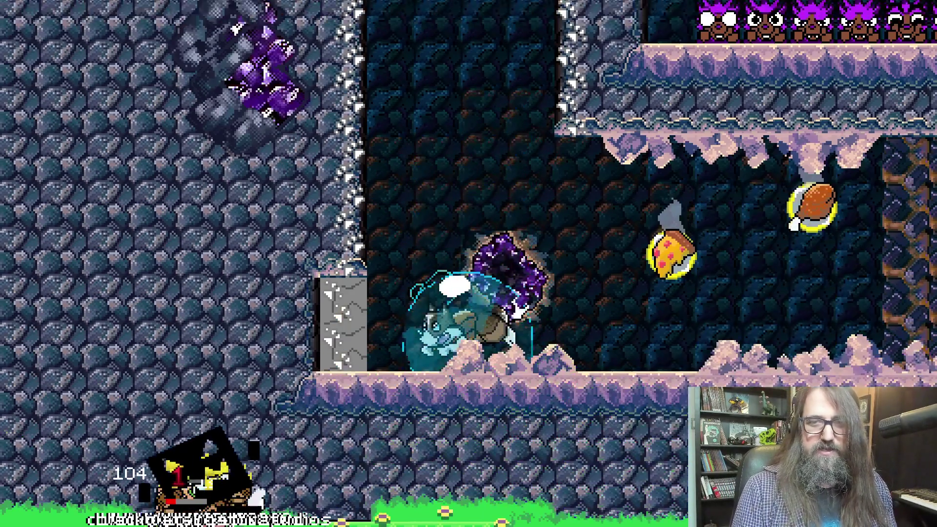
key("Right")
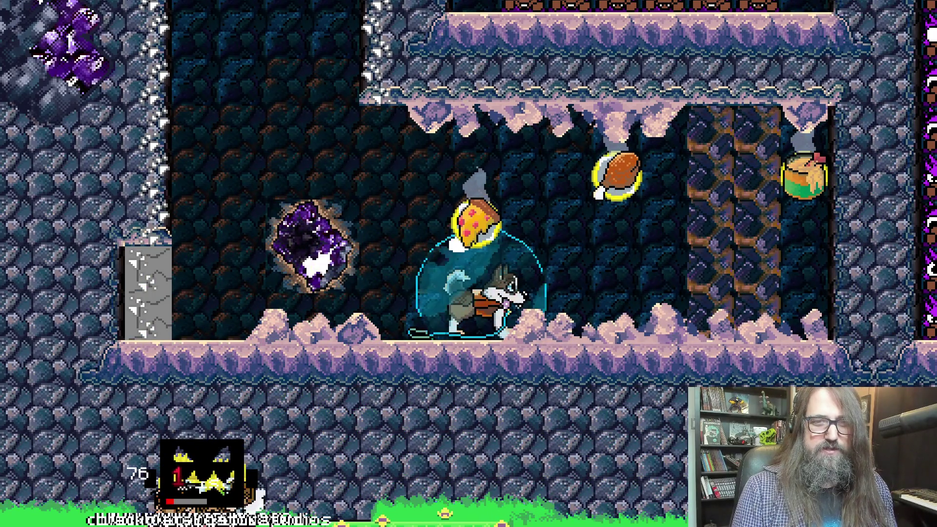
key("Right")
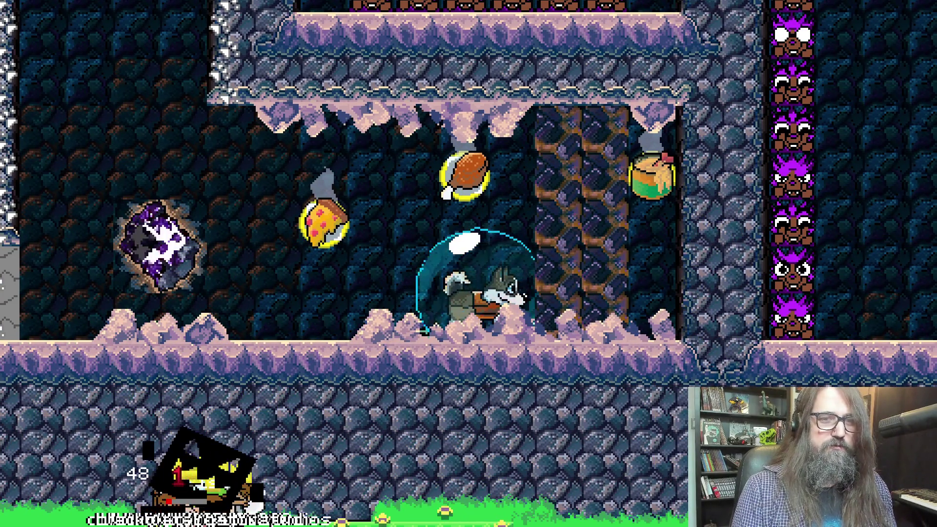
key("Left")
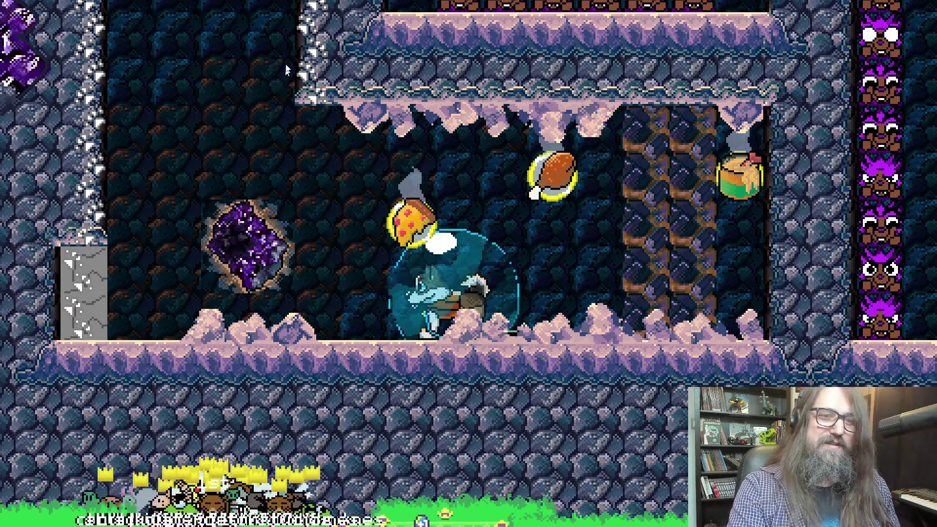
key("Escape")
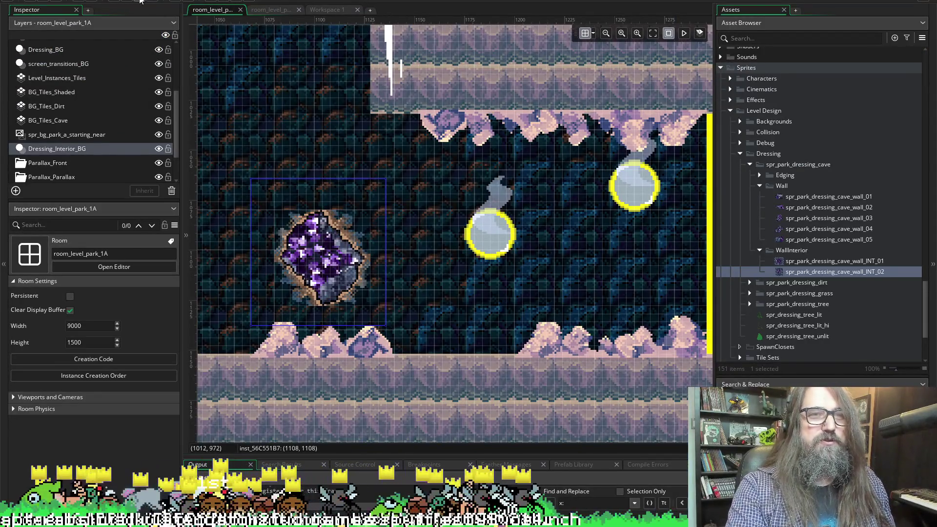
Step: In Workspace 1, paste extra frames into spr_park_dressing_cave_wall_INT_02's timeline and preview it
left_click(315, 11)
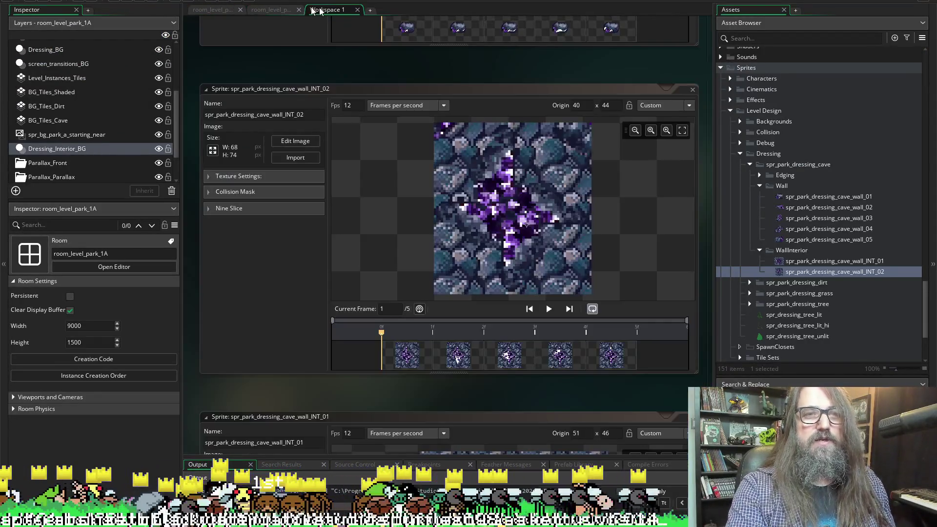
left_click(417, 357)
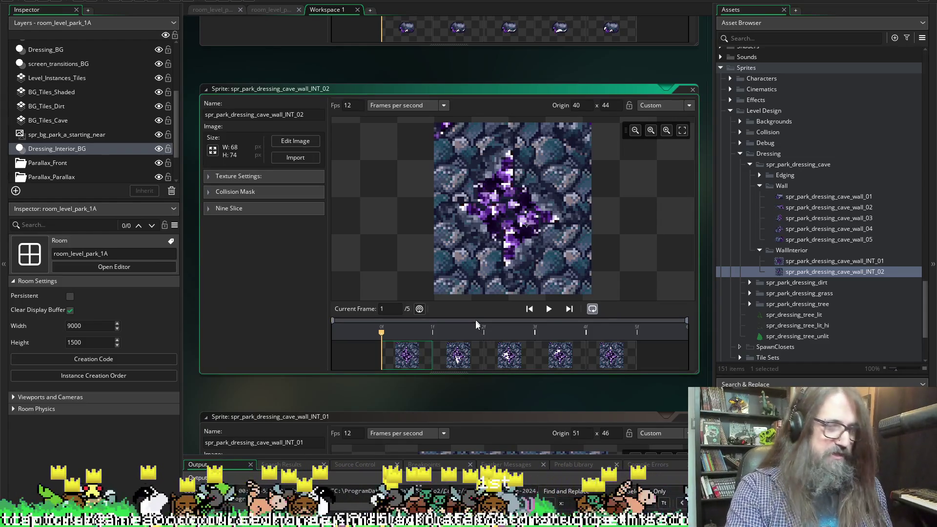
key("ctrl+v")
left_click(578, 364)
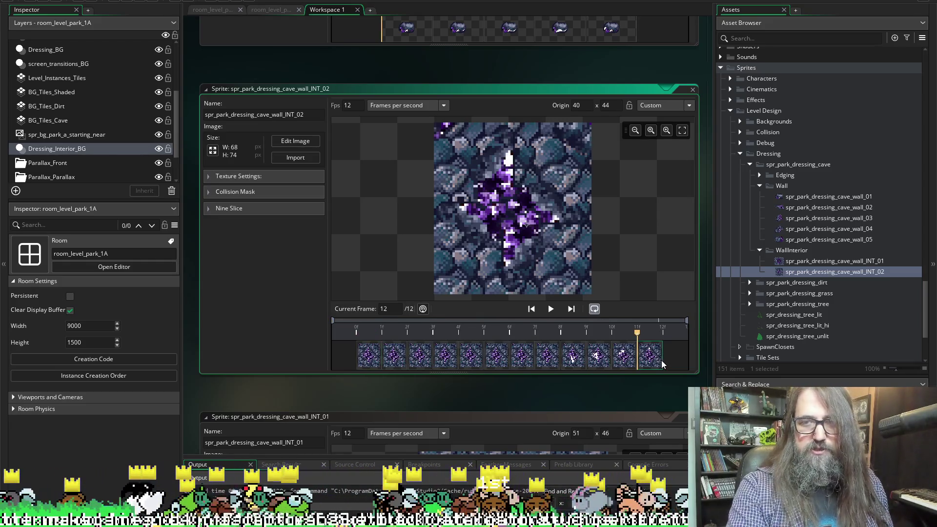
key("ctrl+v")
key("ctrl+v")
key("space")
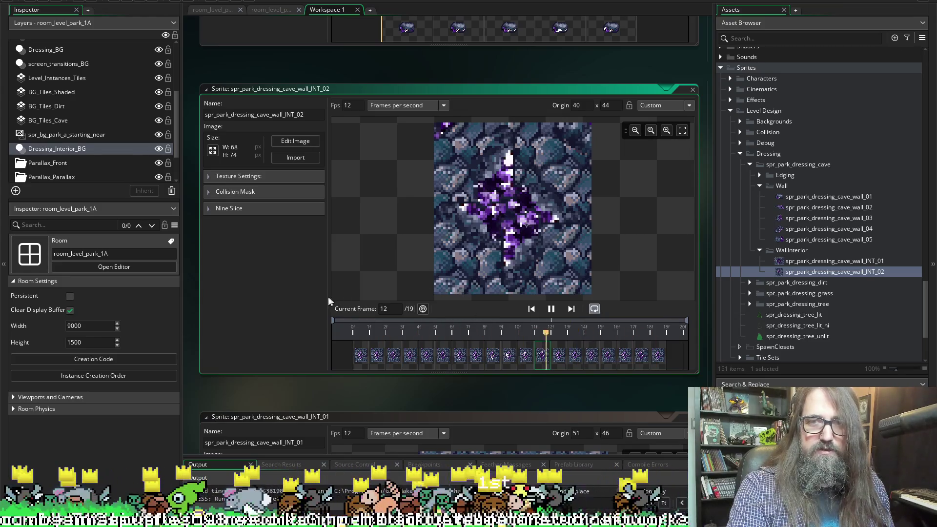
key("space")
Step: Paste three more frames into INT_02 to reach 22 frames and preview the loop
left_click(591, 362)
key("ctrl+v")
key("ctrl+v")
key("ctrl+v")
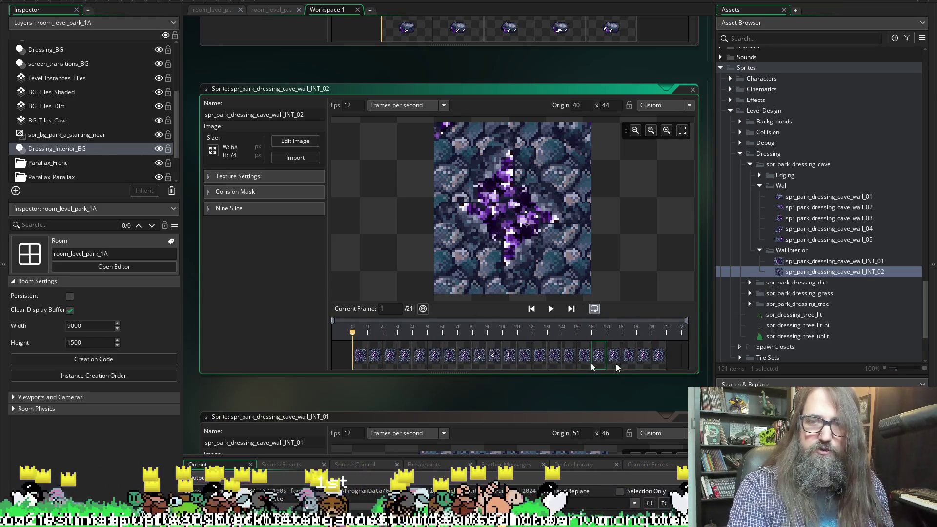
key("space")
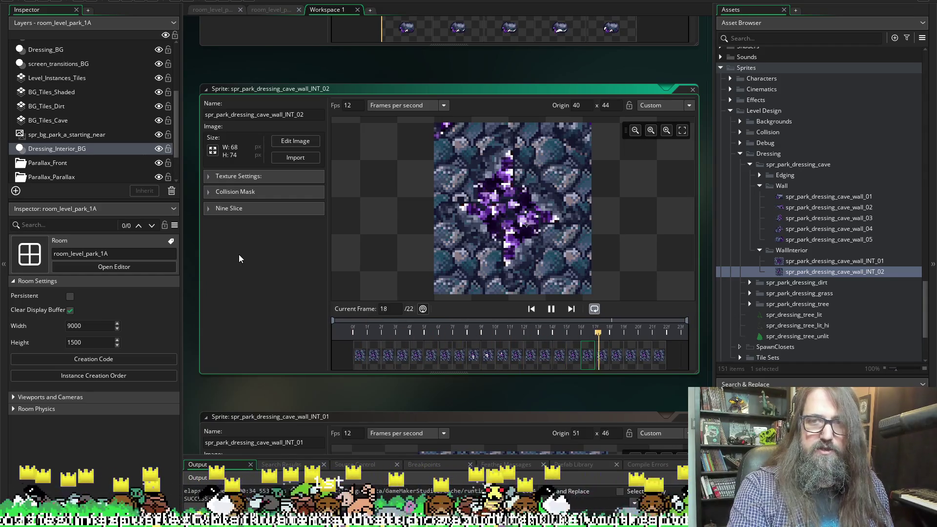
key("space")
scroll(306, 297, "up", 3)
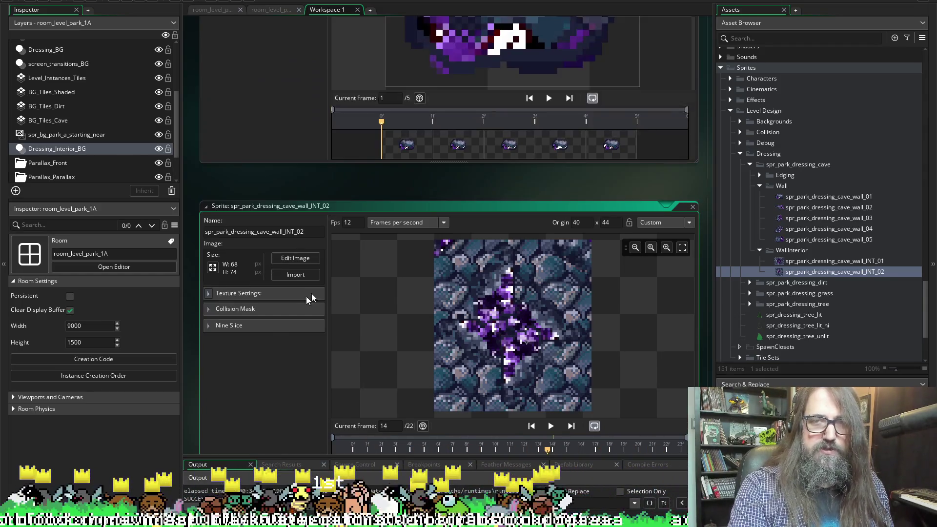
scroll(358, 344, "up", 3)
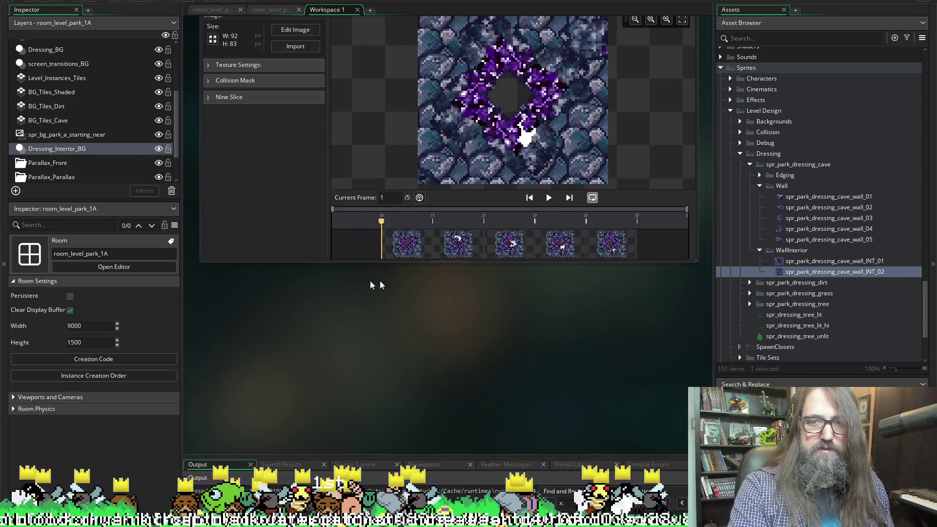
scroll(441, 263, "down", 4)
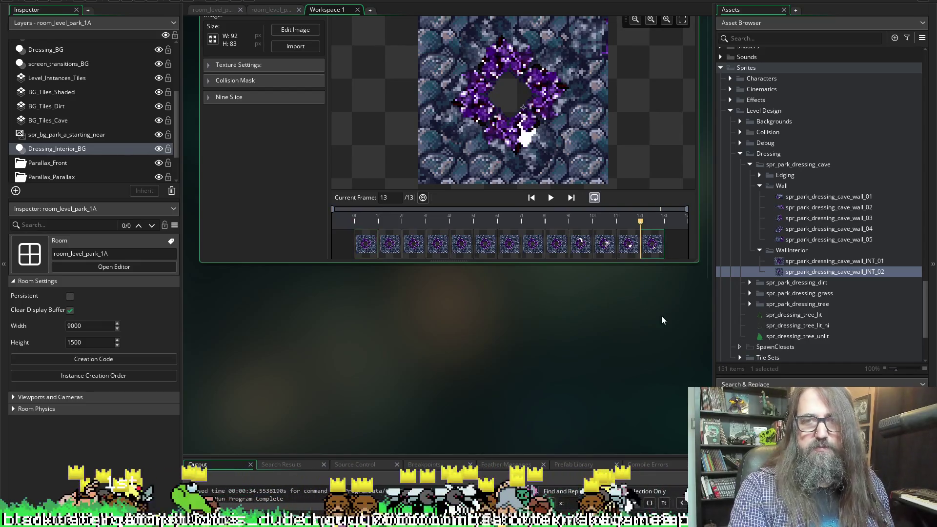
Step: Pad the INT_01 crystal animation with frames pasted after its second frame, then preview it
left_click(373, 246)
key("ctrl+v")
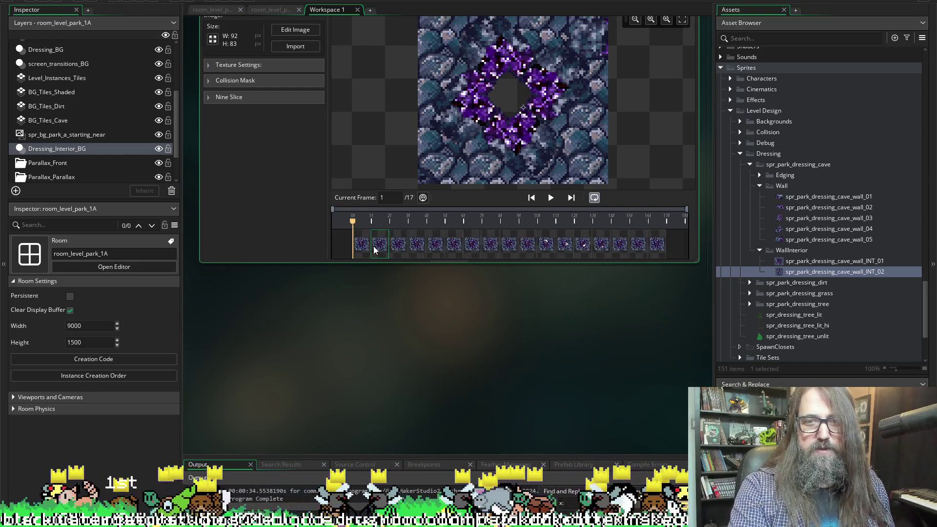
left_click(556, 197)
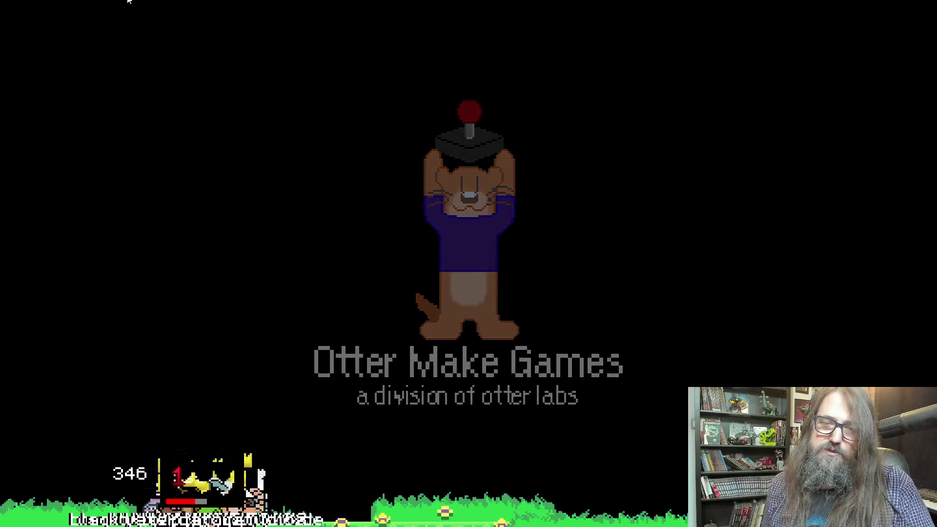
key("Down")
key("Return")
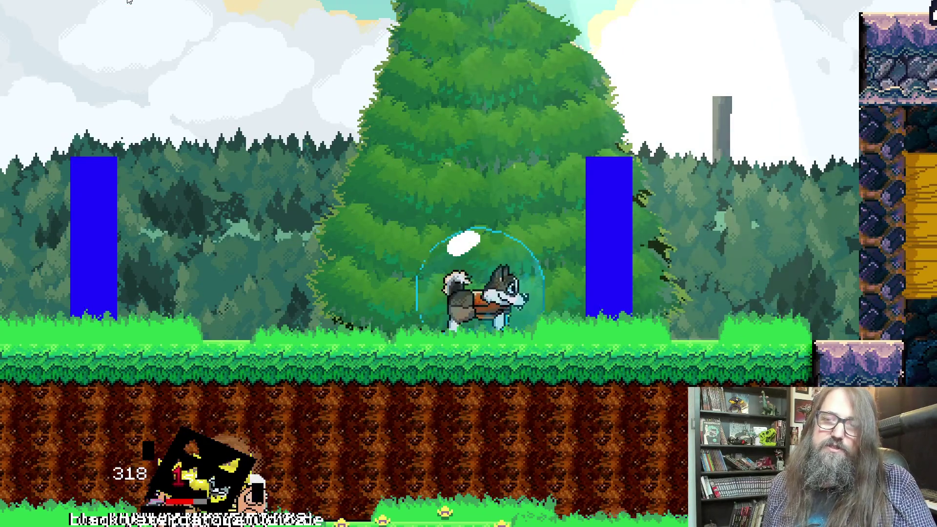
key("Left")
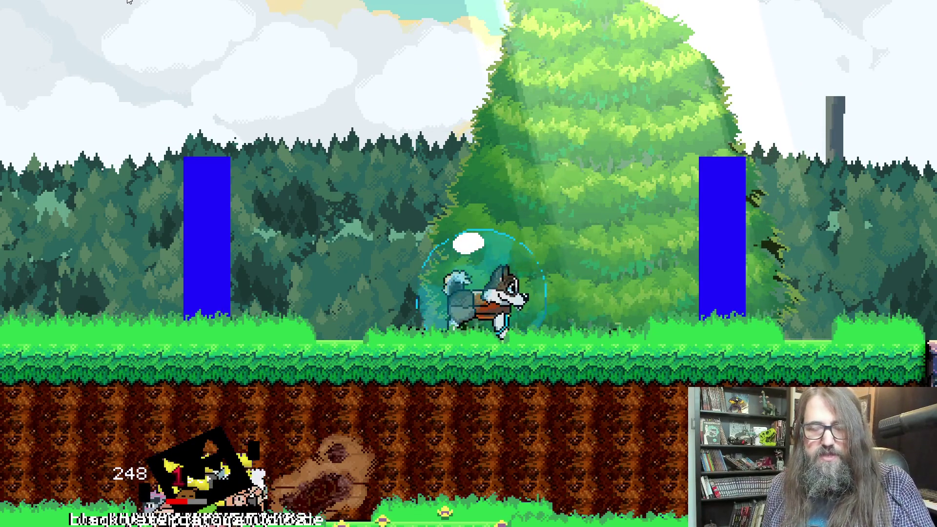
key("Right")
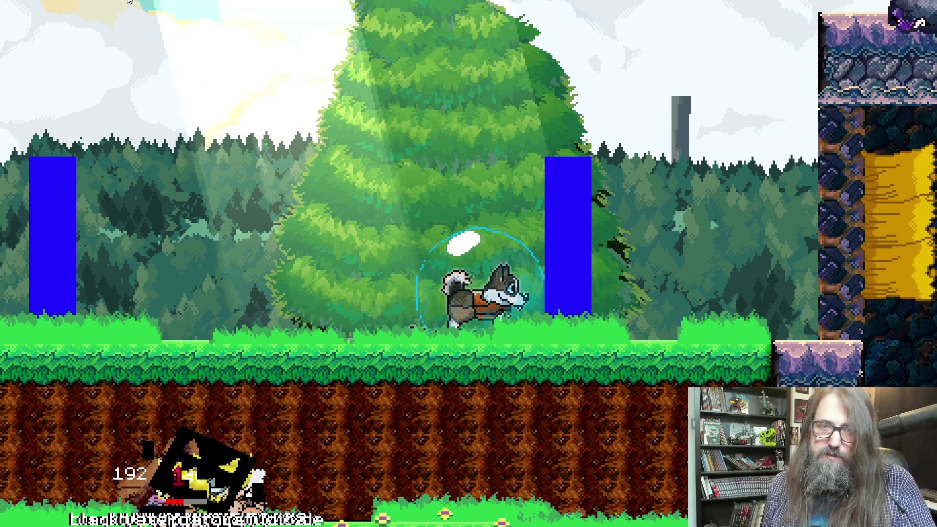
key("Right")
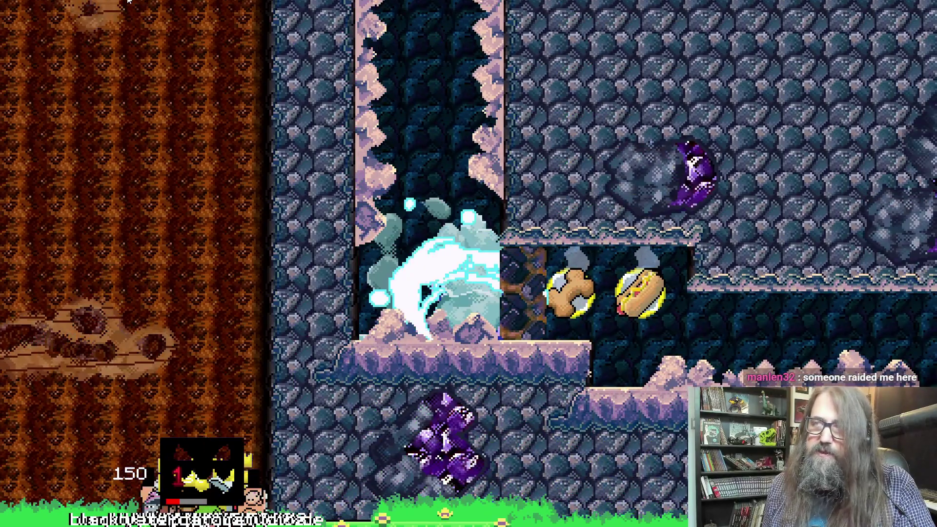
key("Right")
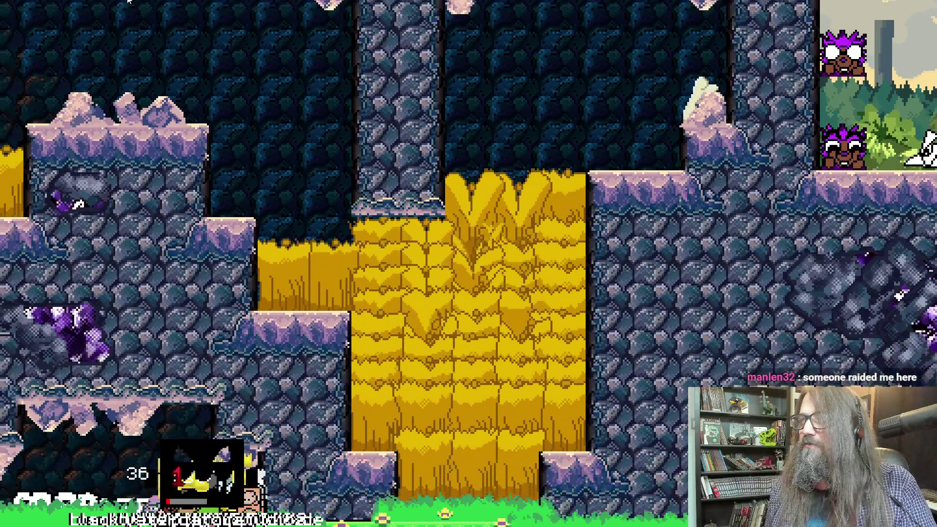
key("Left")
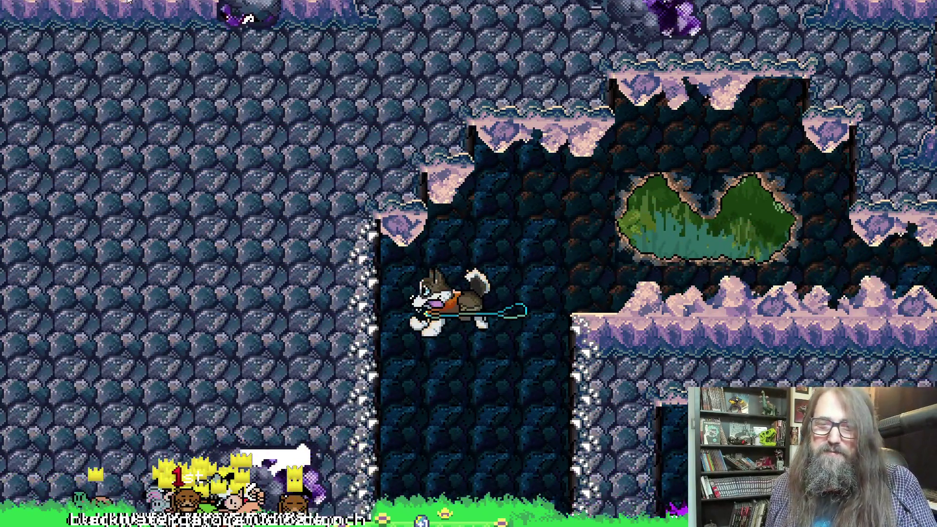
key("Right")
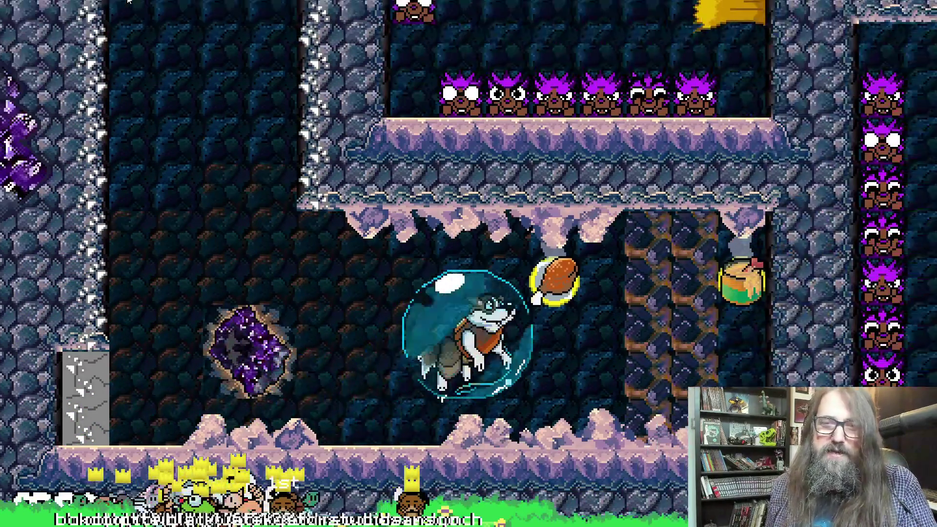
key("Right")
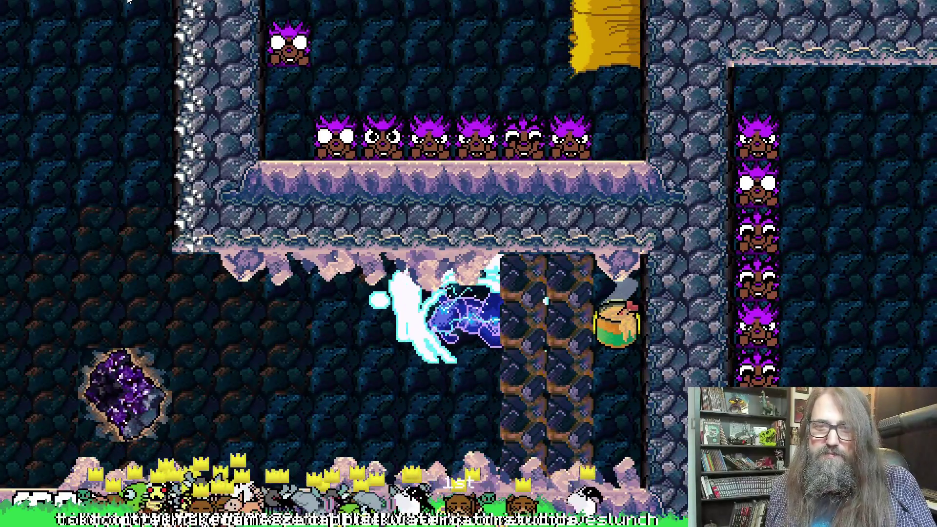
key("Right")
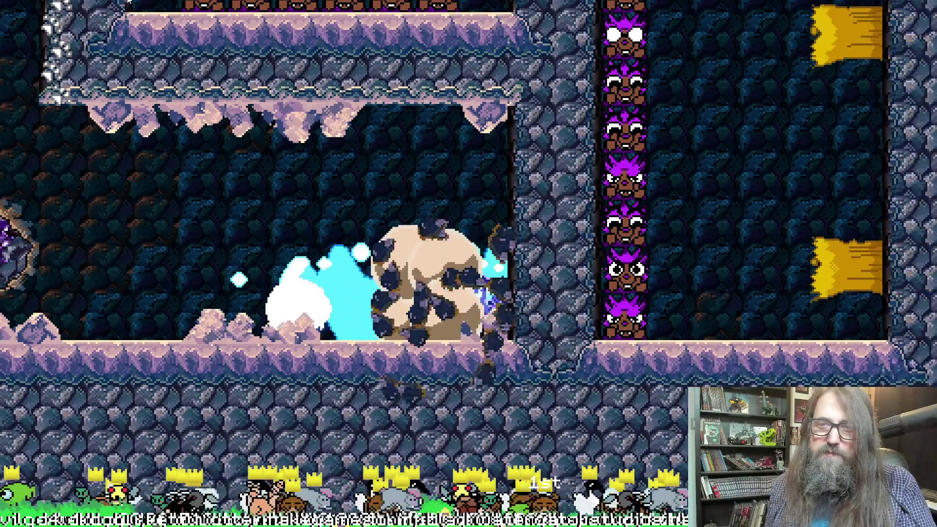
key("Left")
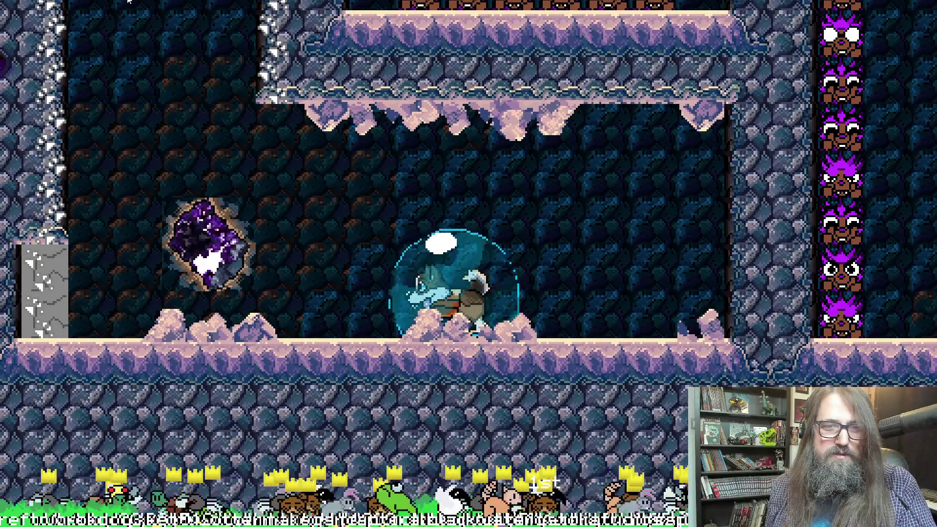
key("Left")
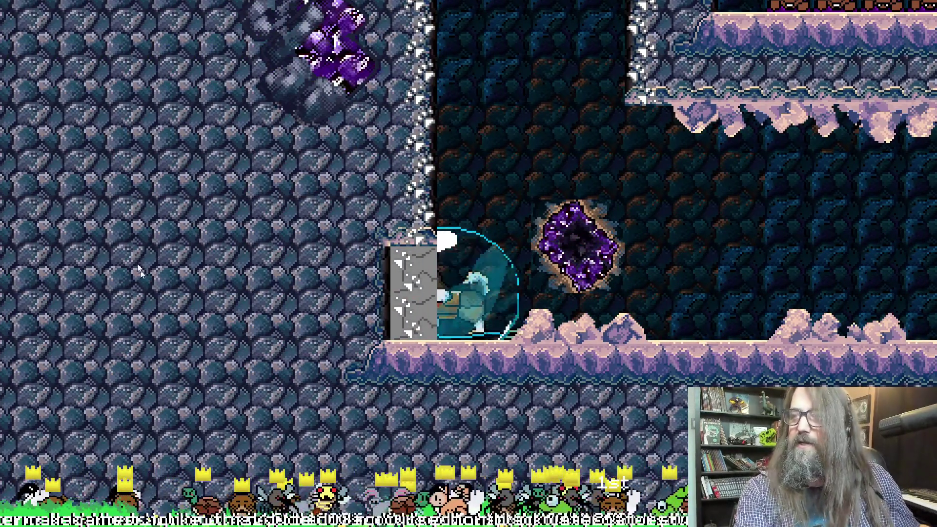
key("Escape")
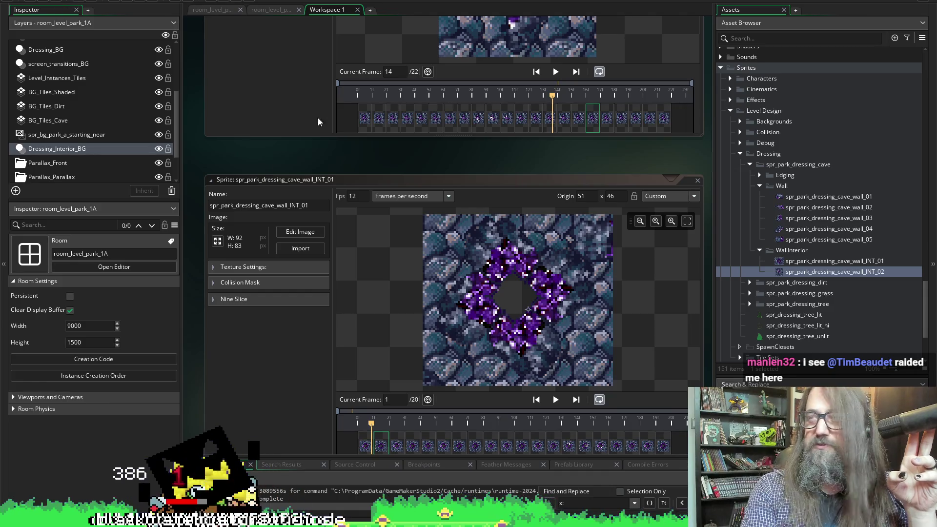
Step: Change the mid parallax on line 6 of obj_park_dressing_cave_wall_back_01's Draw event from 5 to 7
mouse_move(326, 190)
left_mouse_down()
mouse_move(305, 217)
mouse_move(347, 268)
mouse_move(216, 314)
mouse_move(247, 335)
left_mouse_up()
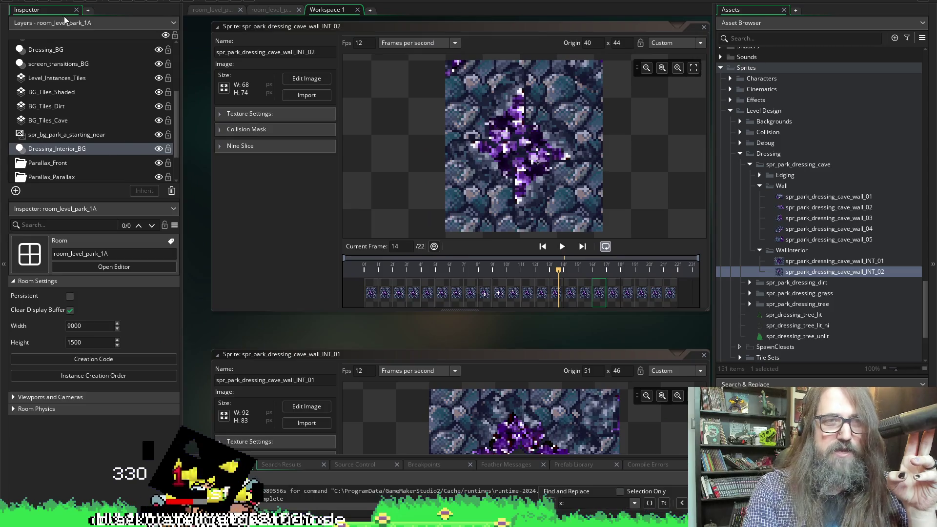
scroll(194, 253, "up", 15)
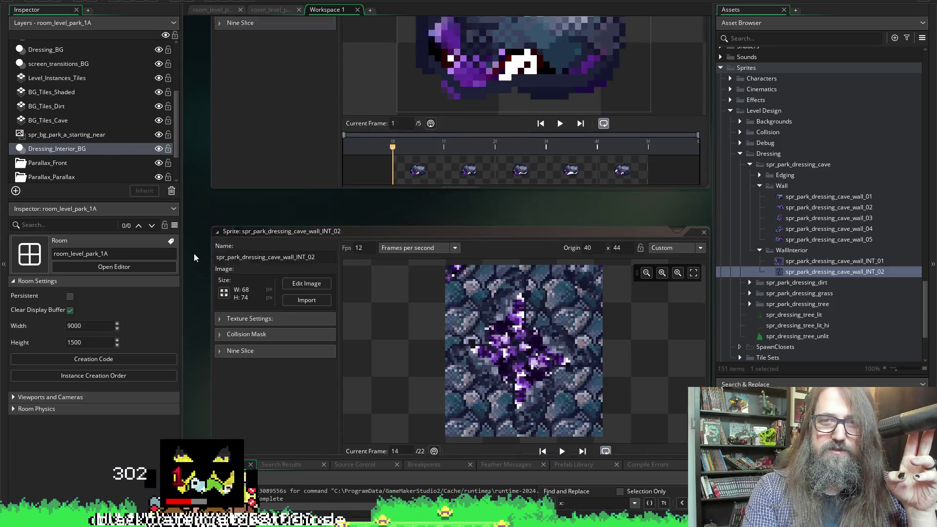
scroll(193, 251, "up", 15)
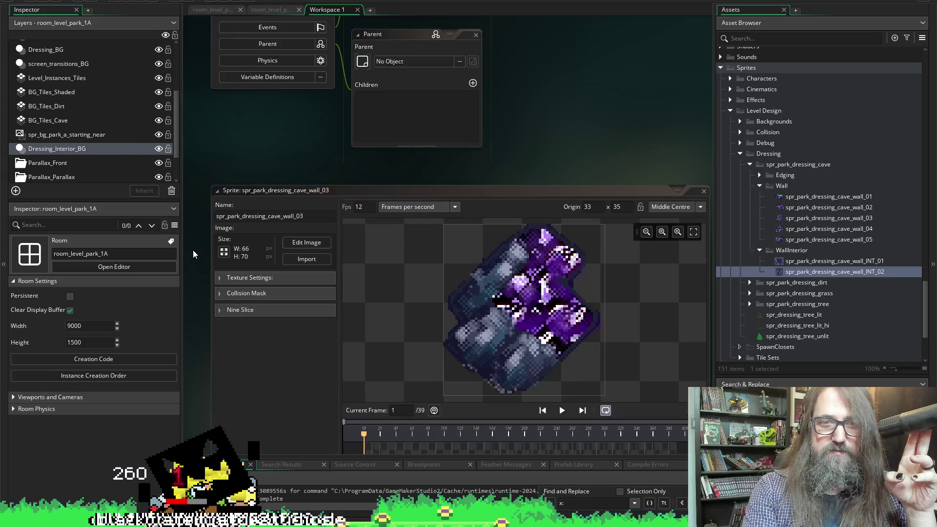
scroll(193, 250, "up", 15)
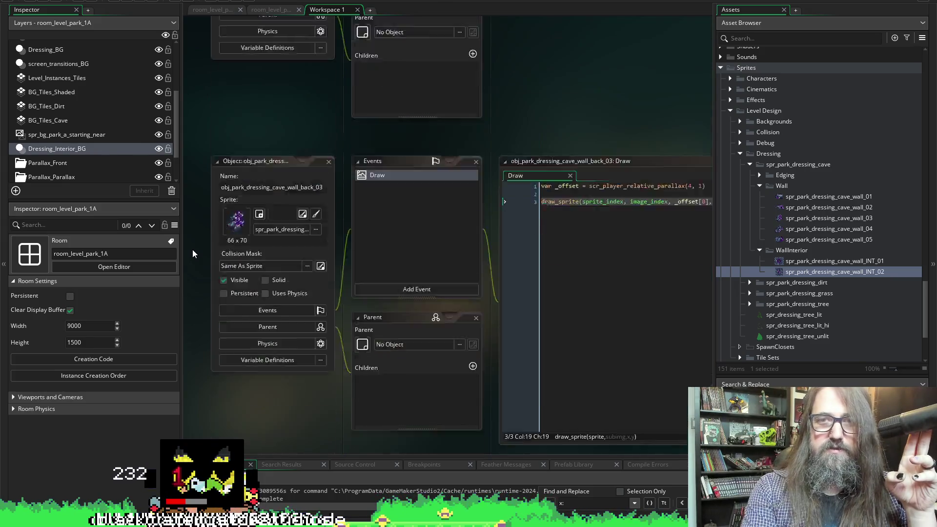
mouse_move(686, 137)
left_mouse_down()
mouse_move(529, 115)
mouse_move(499, 69)
mouse_move(655, 122)
left_mouse_up()
scroll(654, 122, "up", 15)
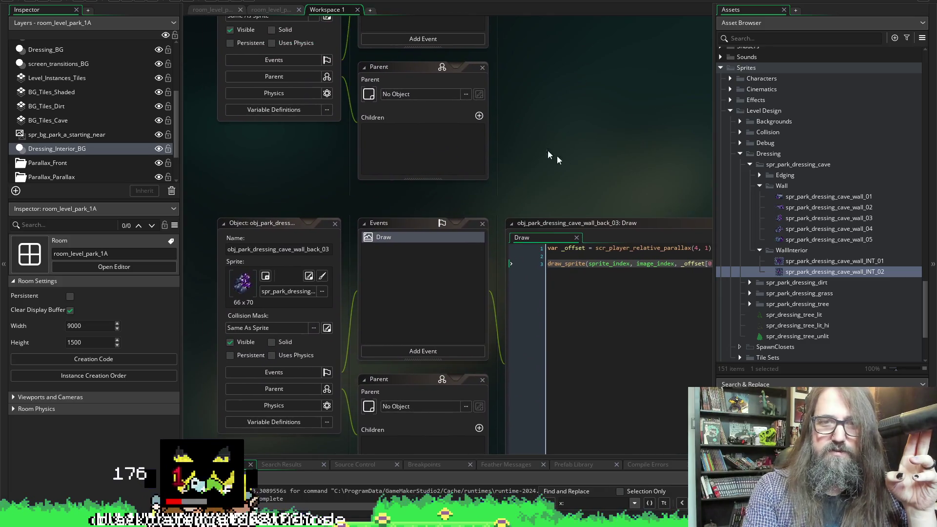
scroll(432, 314, "down", 4)
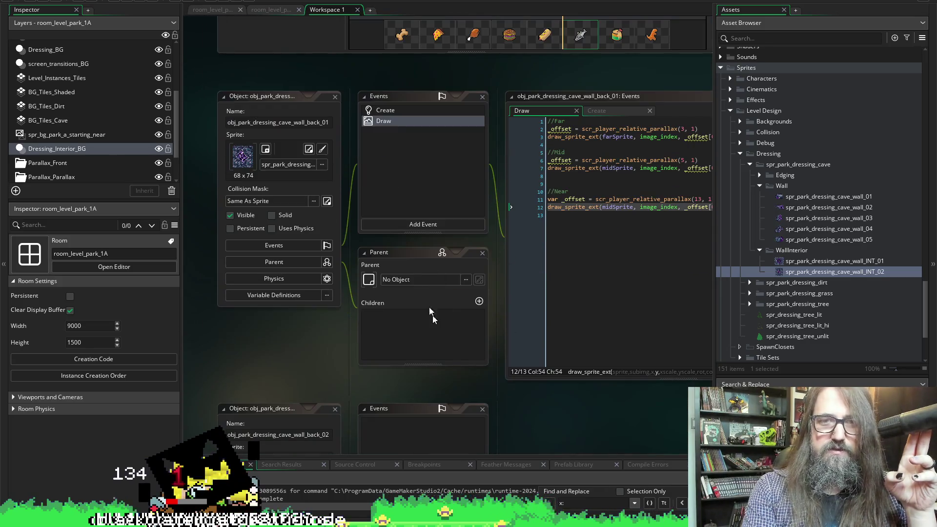
mouse_move(618, 101)
left_mouse_down()
mouse_move(606, 90)
mouse_move(496, 83)
mouse_move(487, 150)
left_mouse_up()
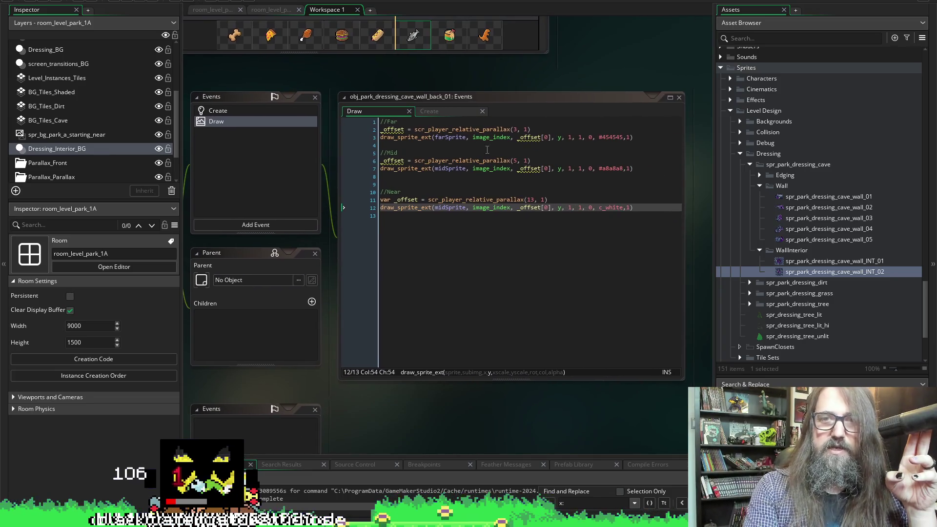
left_click(517, 160)
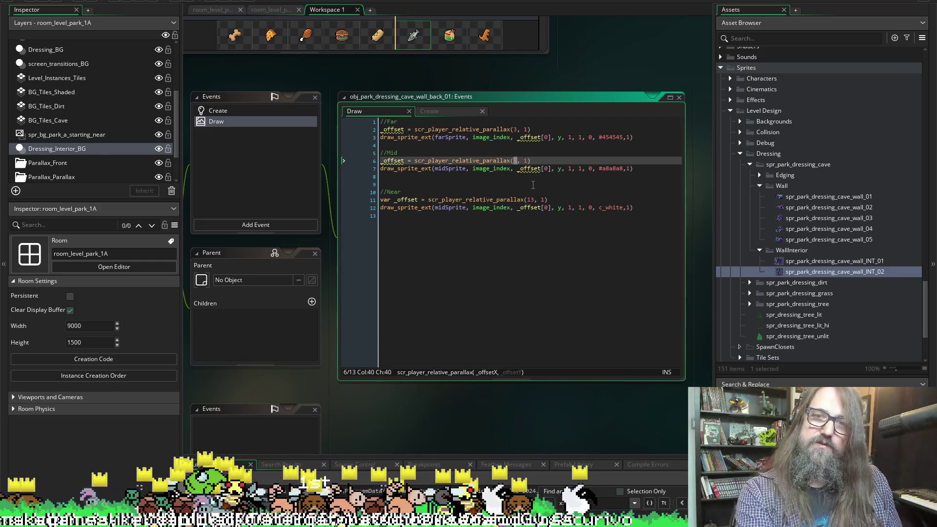
type("7")
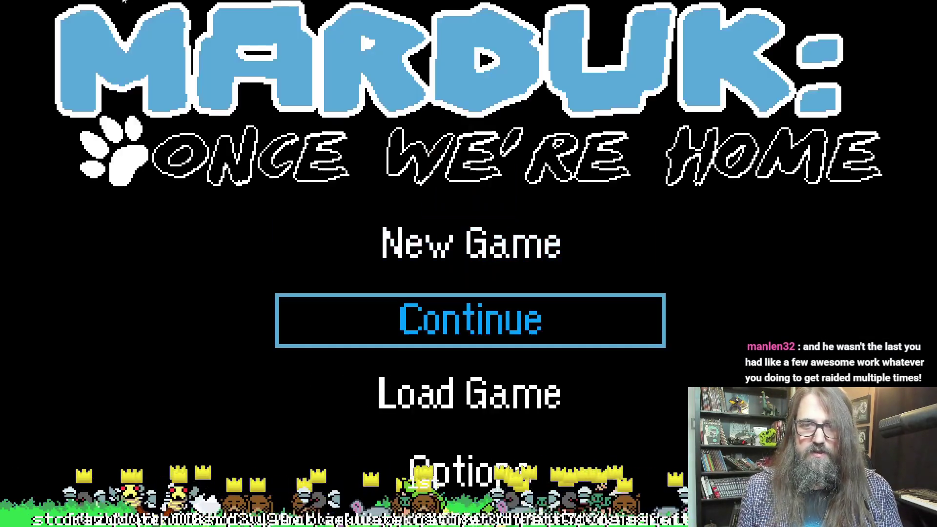
Step: Continue the save, run the dog through the cave and down the shaft, then leave the game
key("Return")
key("Right")
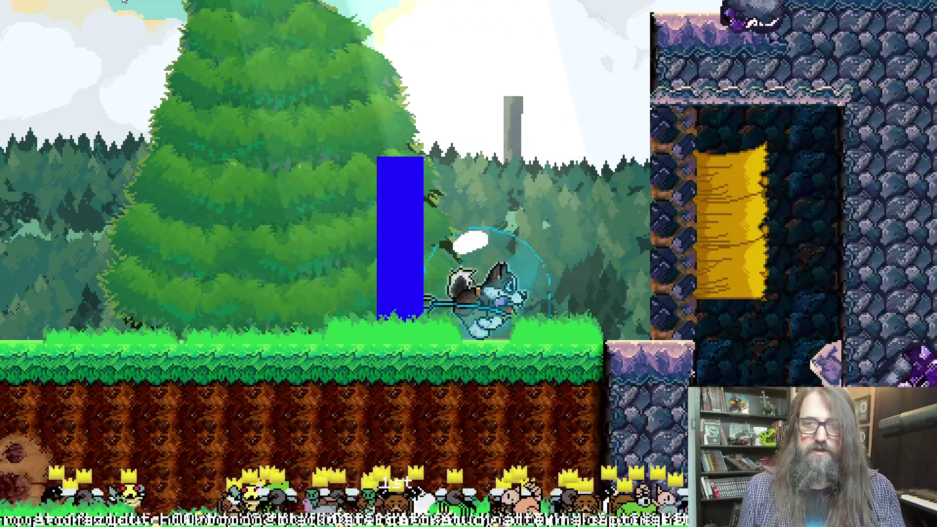
key("Right")
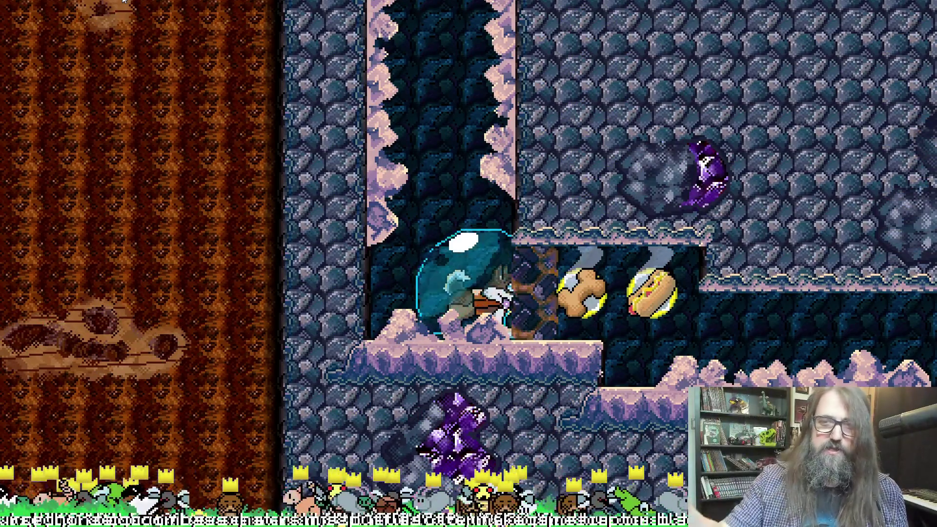
key("Right")
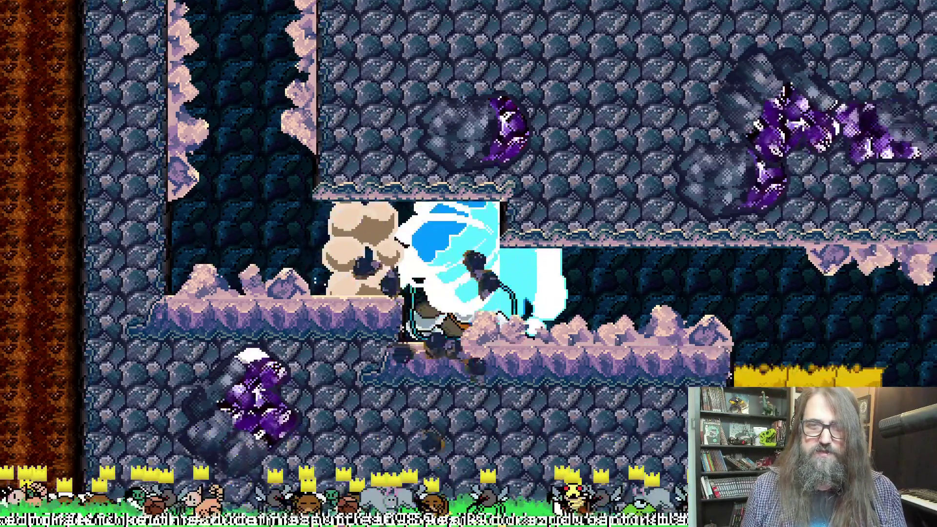
key("Right")
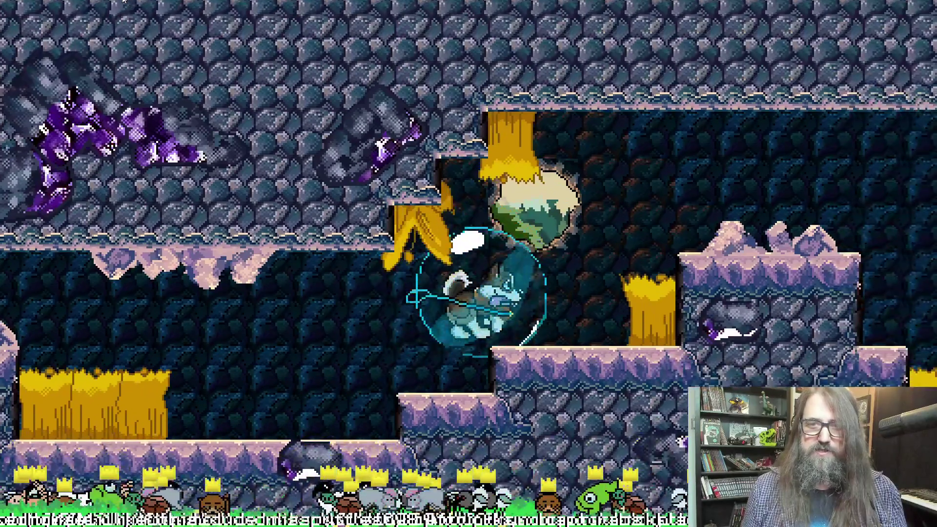
key("Down")
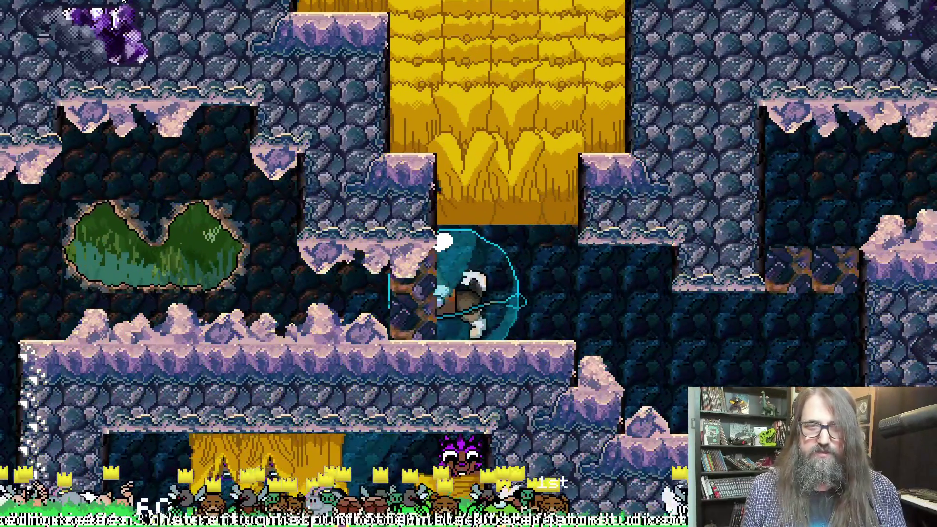
key("Left")
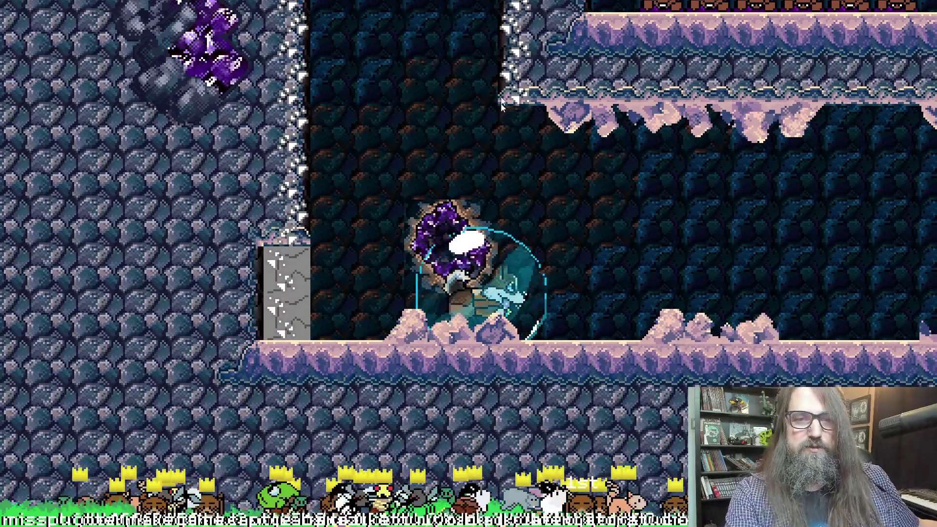
key("alt+Tab")
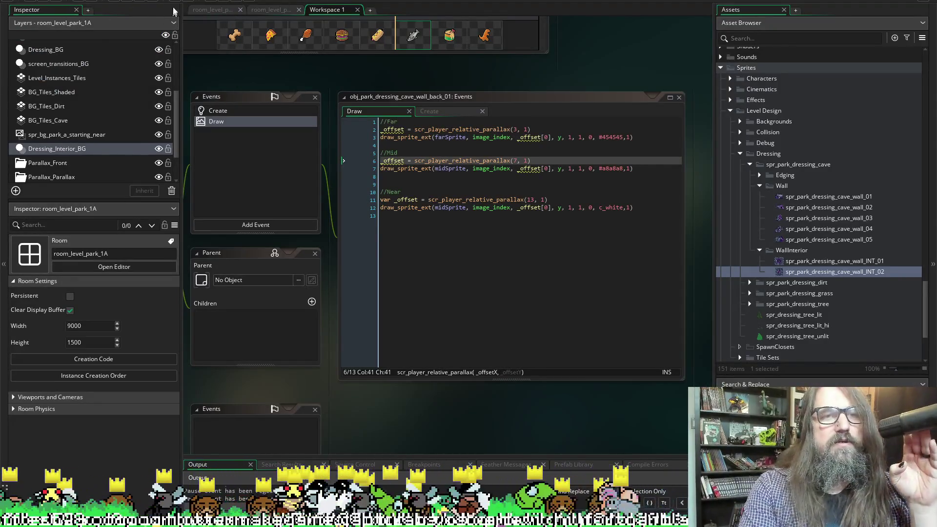
Step: Bring up the room_level_park_1A room editor
left_click(217, 9)
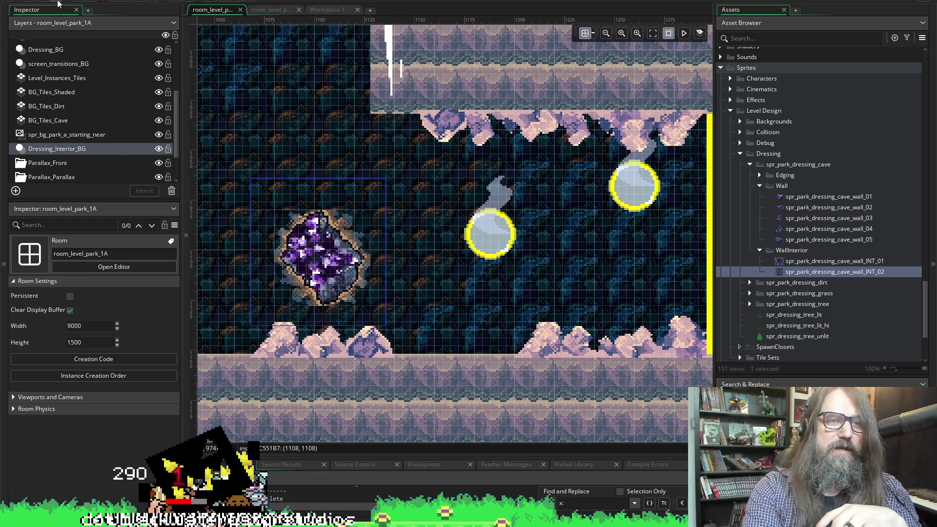
Step: Pan around the room_level_park_1A canvas to inspect the purple crystal wall piece
left_click_drag(469, 259, 512, 235)
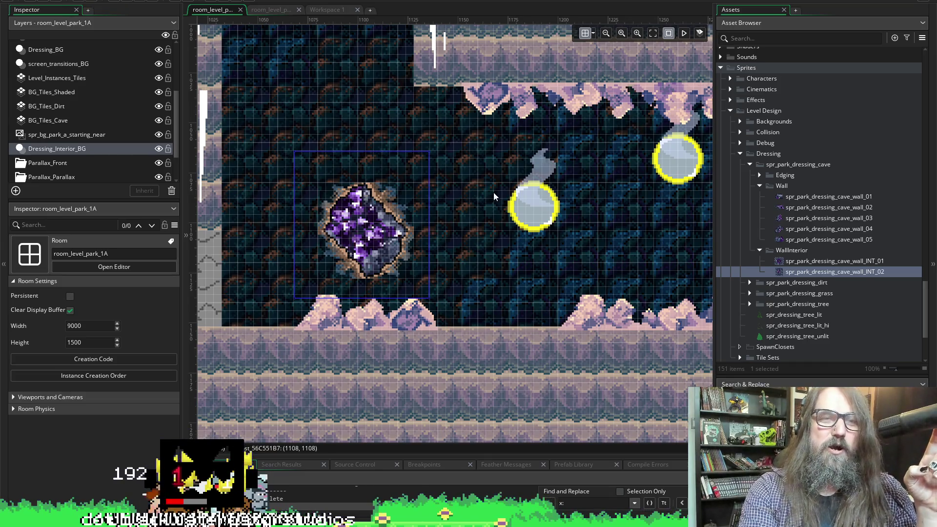
scroll(476, 201, "up", 1)
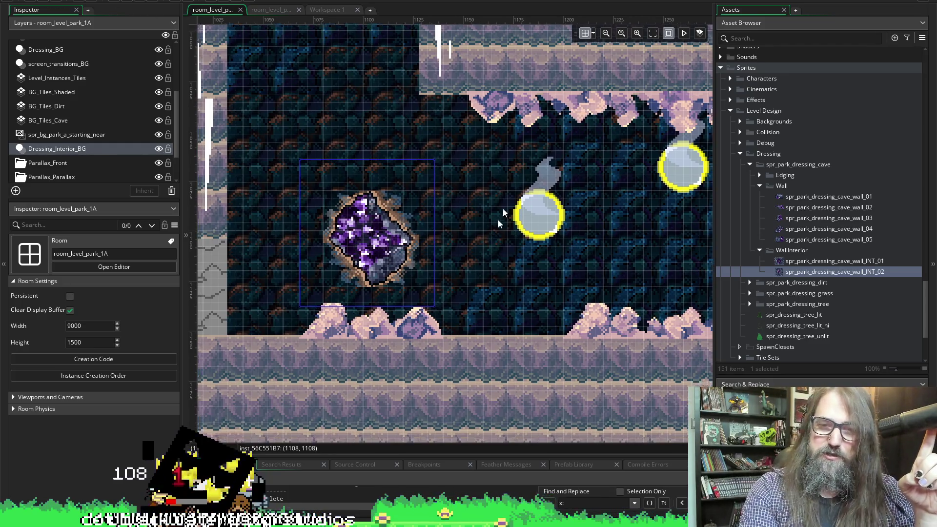
scroll(429, 194, "down", 3)
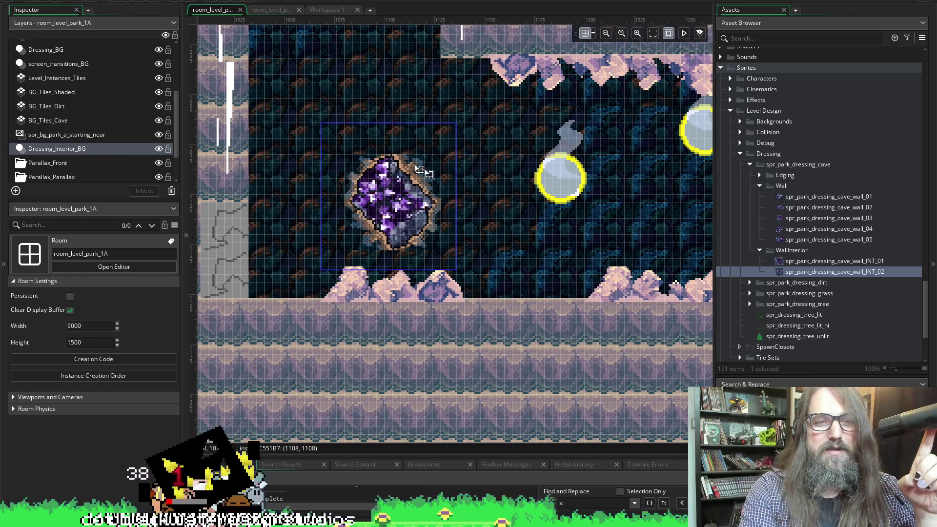
mouse_move(304, 205)
left_mouse_down()
mouse_move(352, 224)
mouse_move(362, 272)
left_mouse_up()
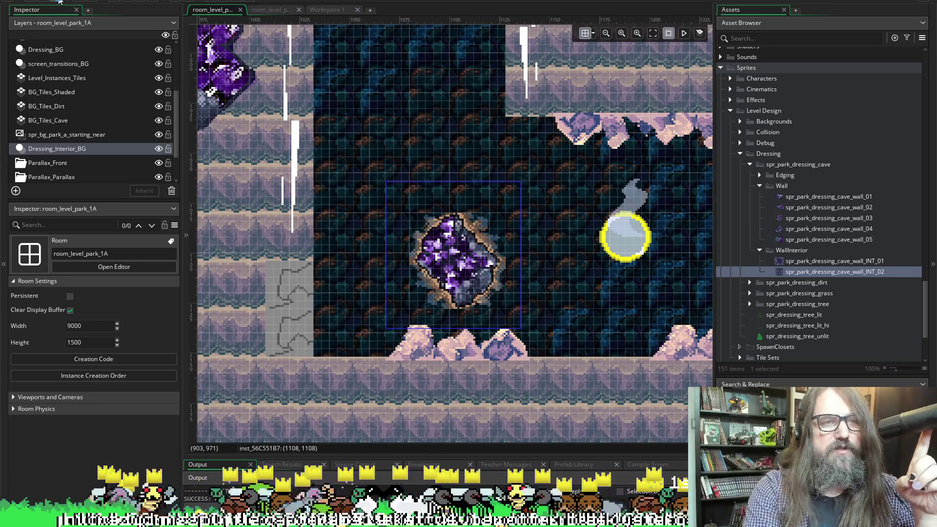
left_click_drag(365, 129, 333, 76)
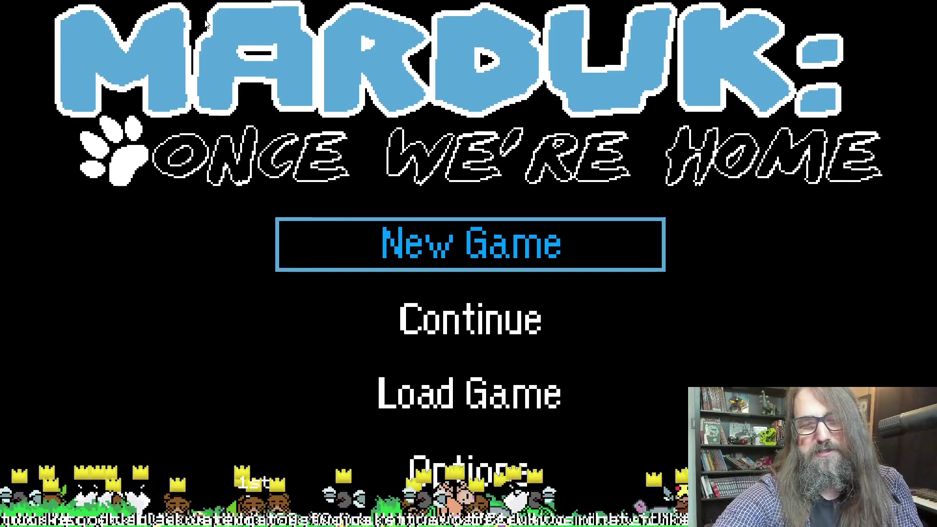
Step: Continue the saved game, take the +1 Total Dashes upgrade, and pause on the level map
key("Down")
key("Return")
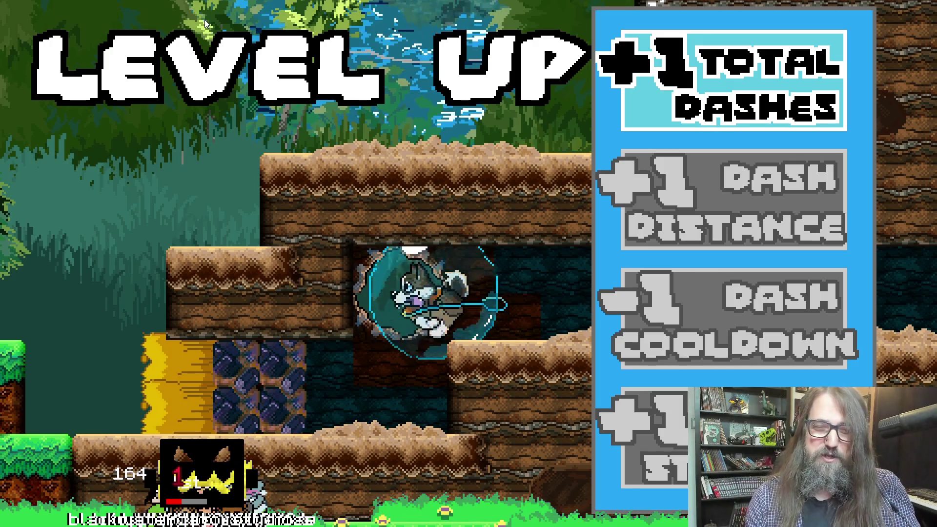
key("space")
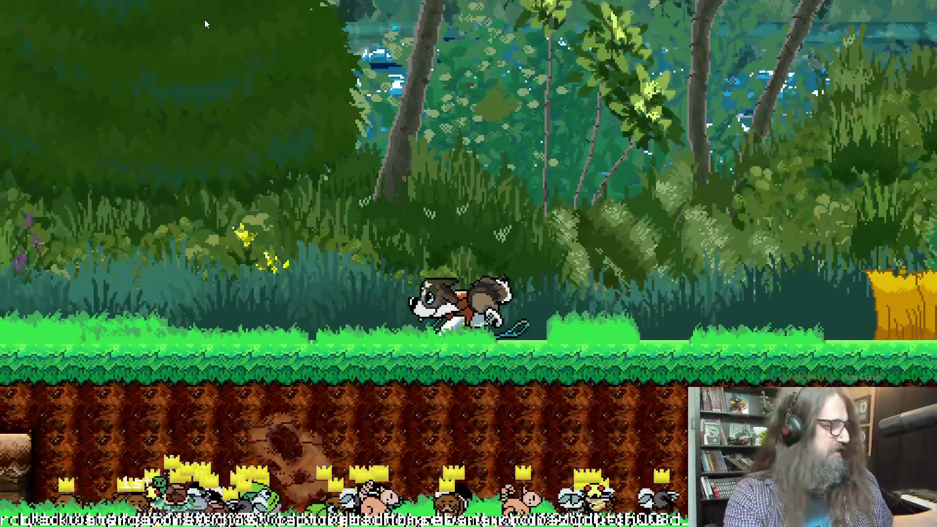
key("Escape")
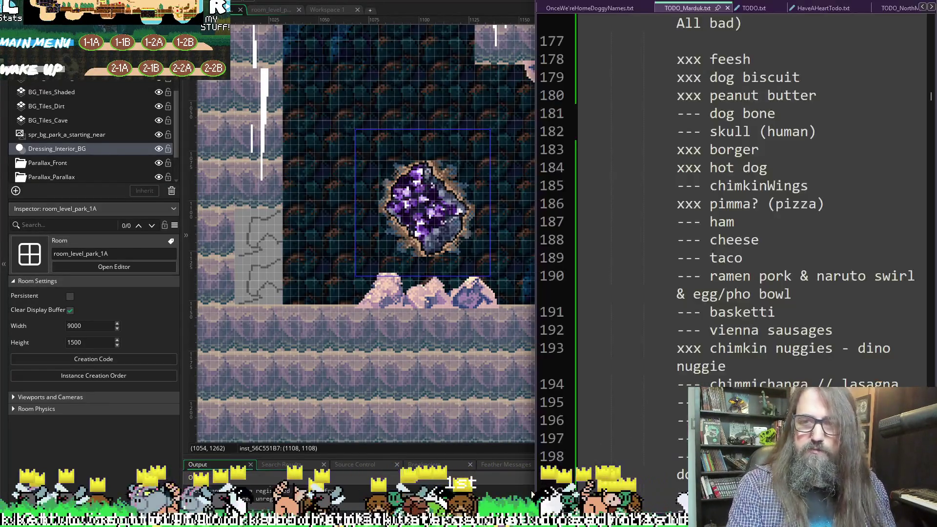
Step: Browse TODO_Marduk.txt to the pizza and mysterious wall chicken lines
scroll(837, 368, "down", 7)
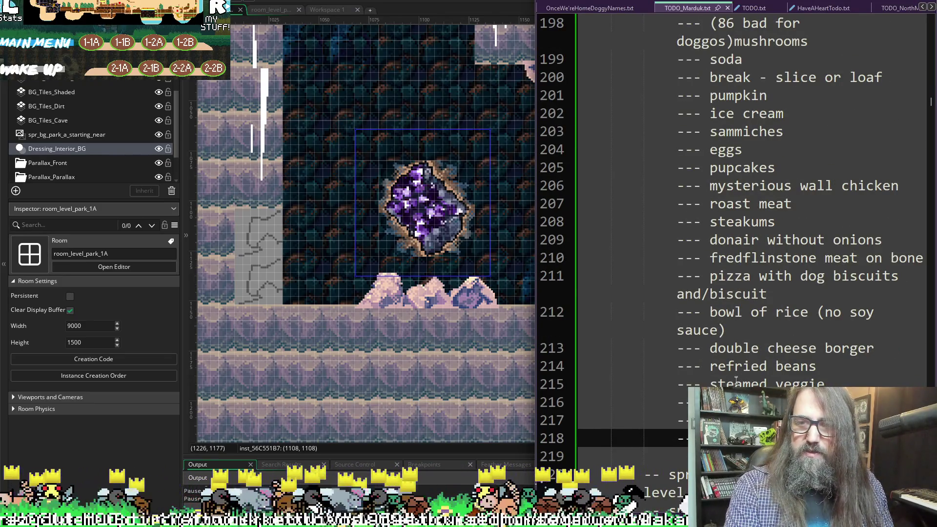
left_click(739, 295)
scroll(735, 274, "up", 1)
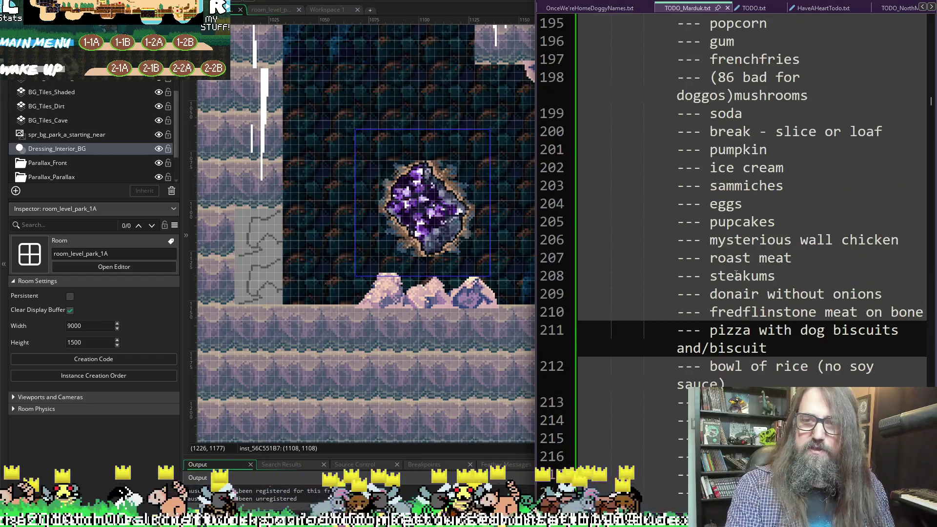
left_click(732, 275)
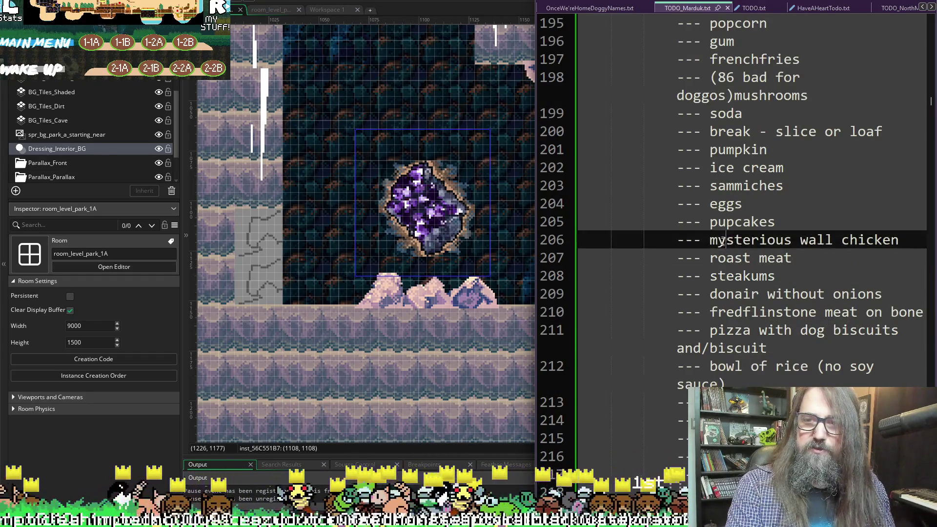
left_click(723, 241)
scroll(721, 295, "up", 2)
Step: Append a slash-separated food entry after 'ice cream' on line 202
left_click(781, 273)
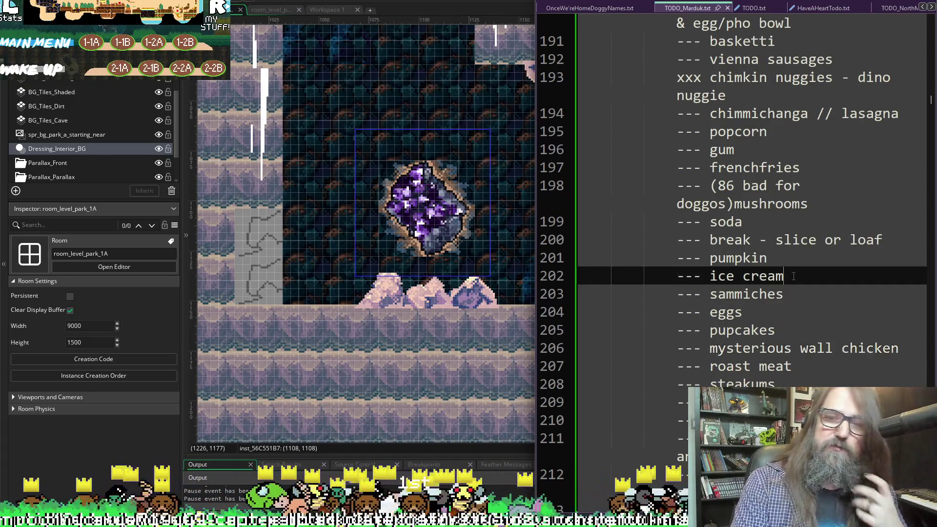
type("(")
key("BackSpace")
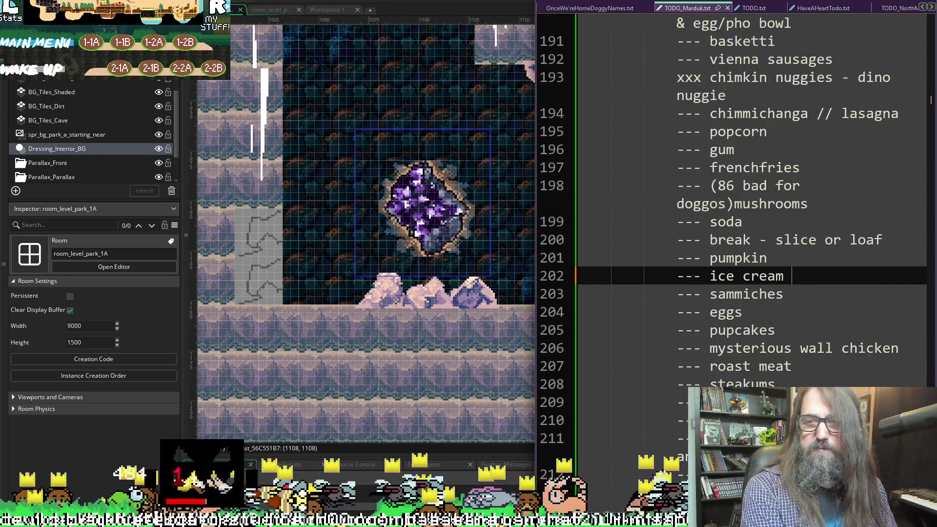
type("/ pupch")
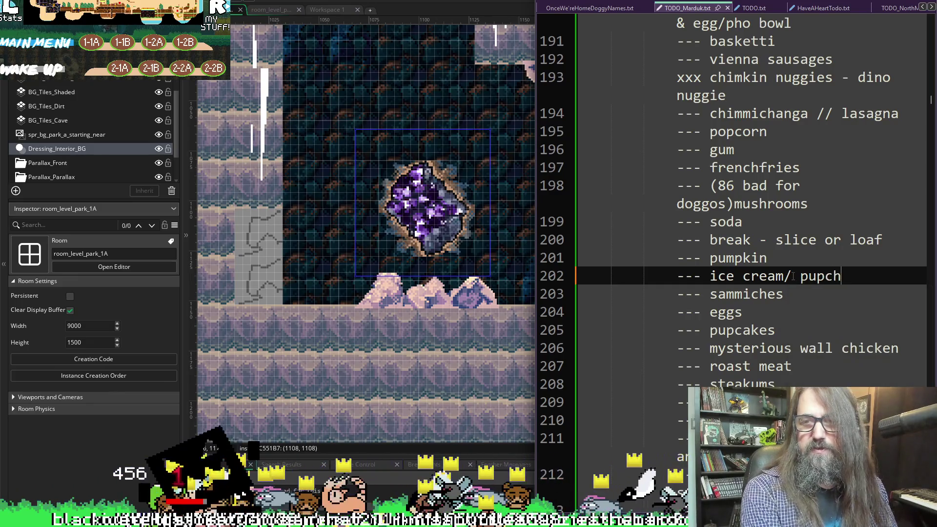
type("e")
key("BackSpace")
key("BackSpace")
key("BackSpace")
type("one")
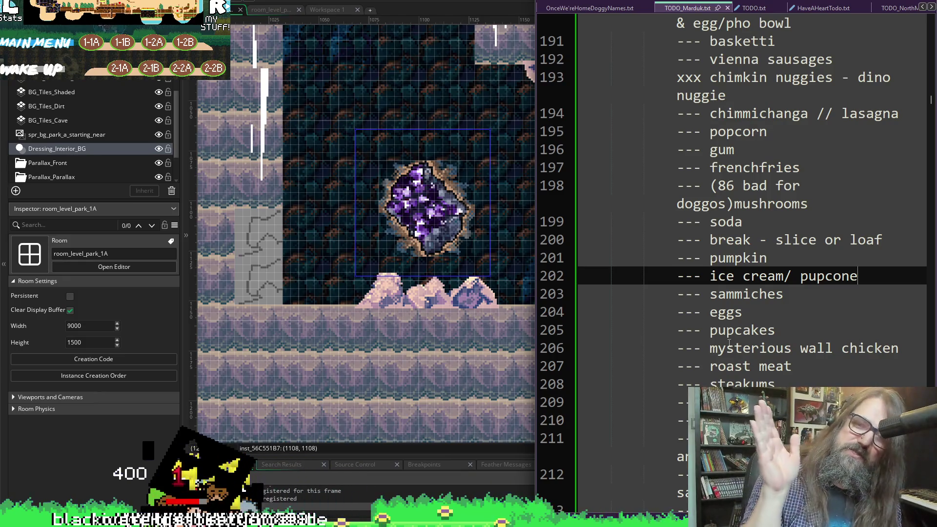
Step: Review the food notes further up and down the TODO list
scroll(728, 343, "up", 4)
scroll(729, 343, "up", 5)
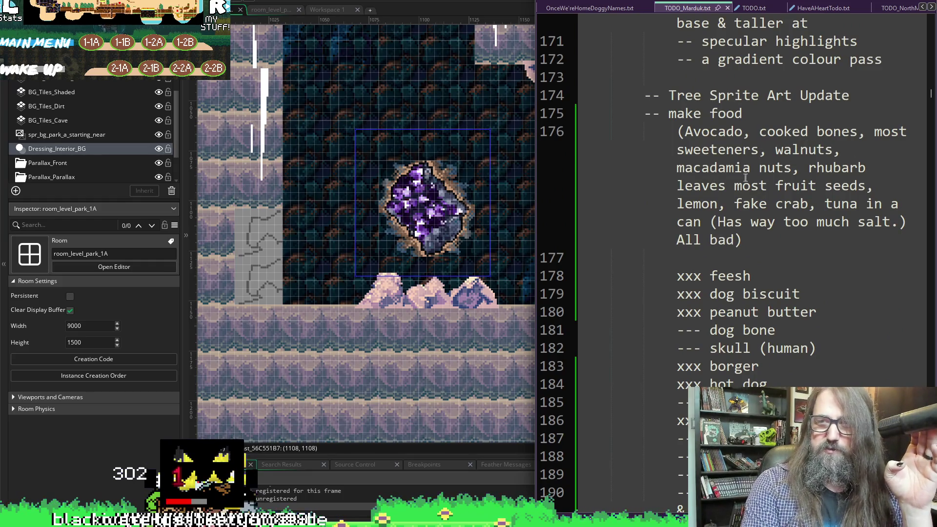
left_click(735, 189)
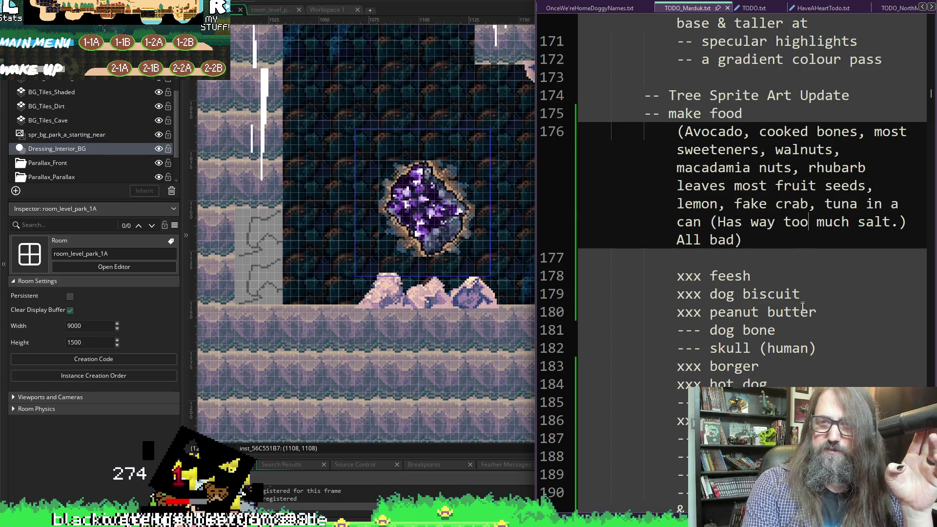
scroll(803, 309, "down", 3)
scroll(804, 308, "down", 6)
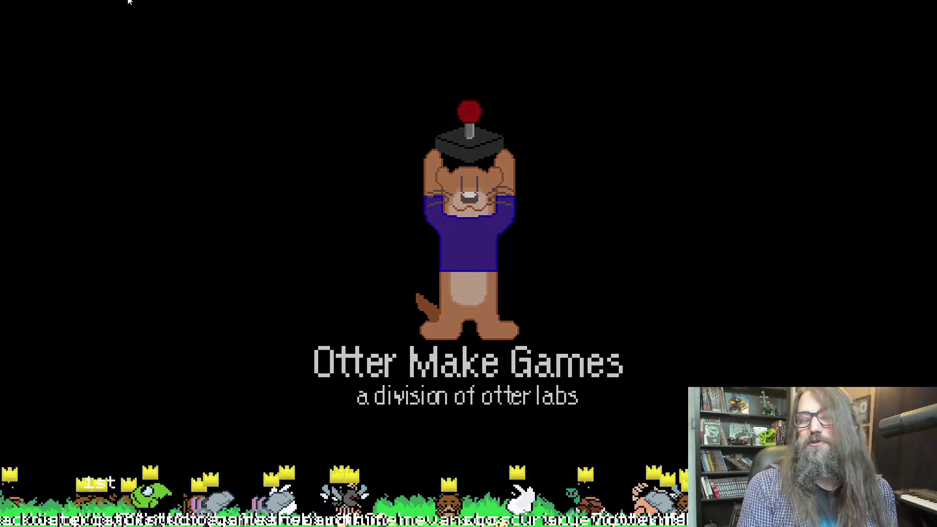
Step: Continue the save, open the level map, and load level 2-1A
key("Down")
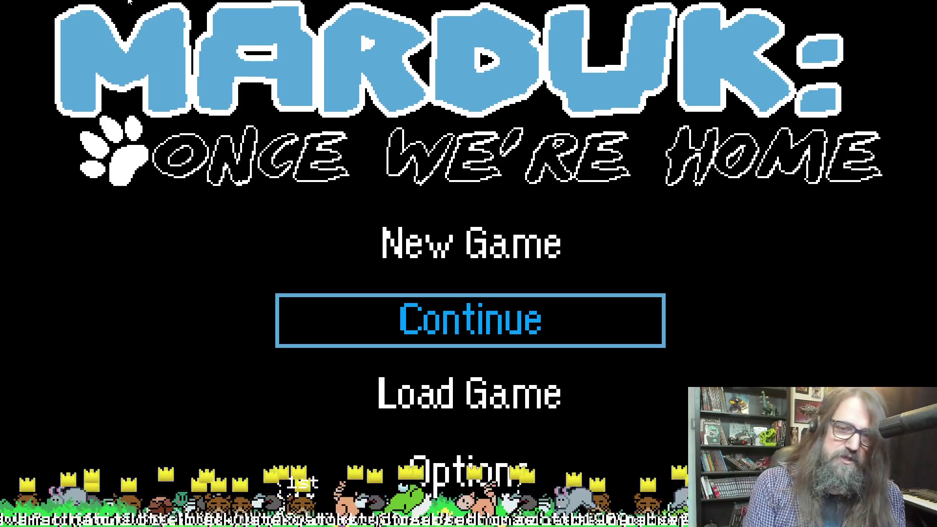
key("Return")
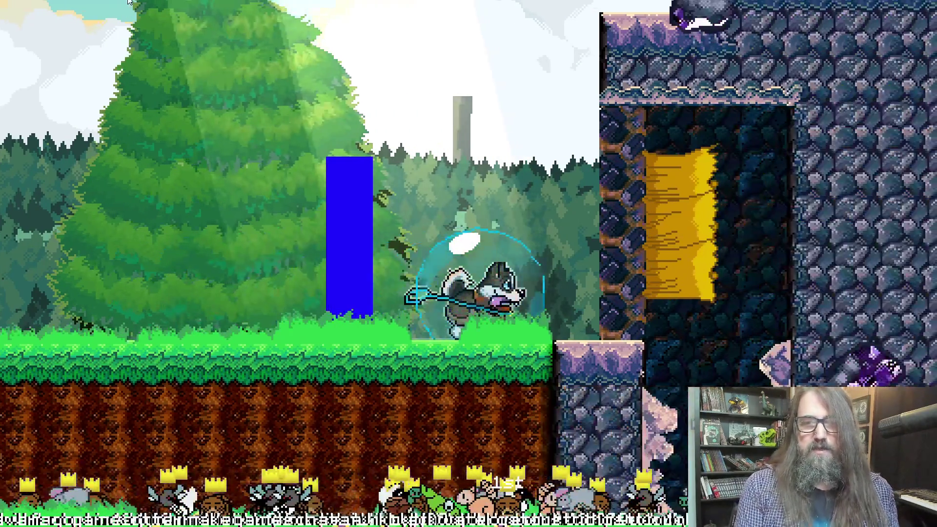
key("Escape")
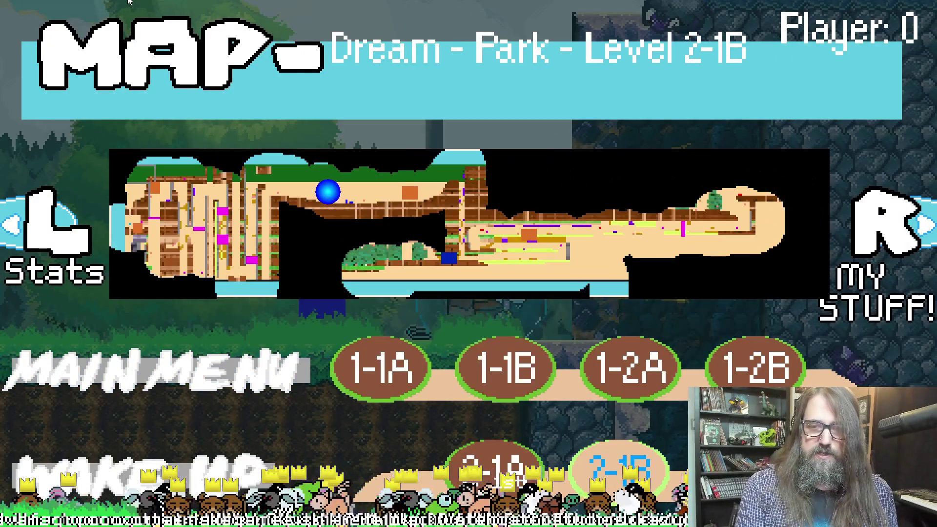
key("Left")
key("Right")
key("Left")
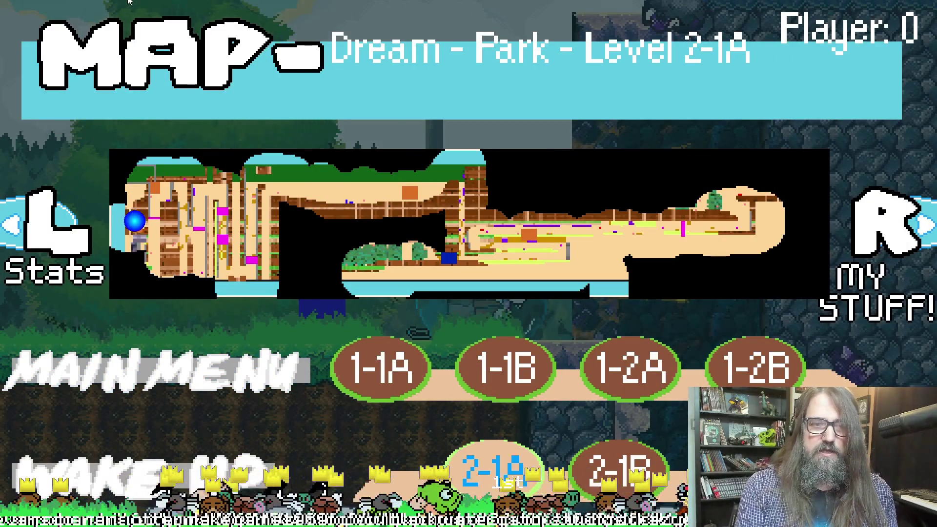
key("Return")
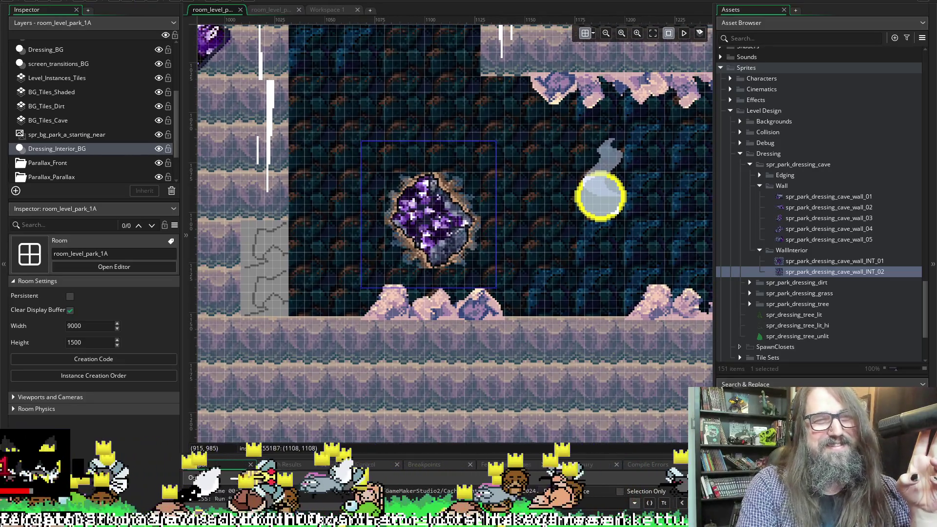
Step: Scroll to the top of the layer list and select Level_Instances_Tiles to show its ts_park_forest_tileset palette
scroll(72, 117, "down", 1)
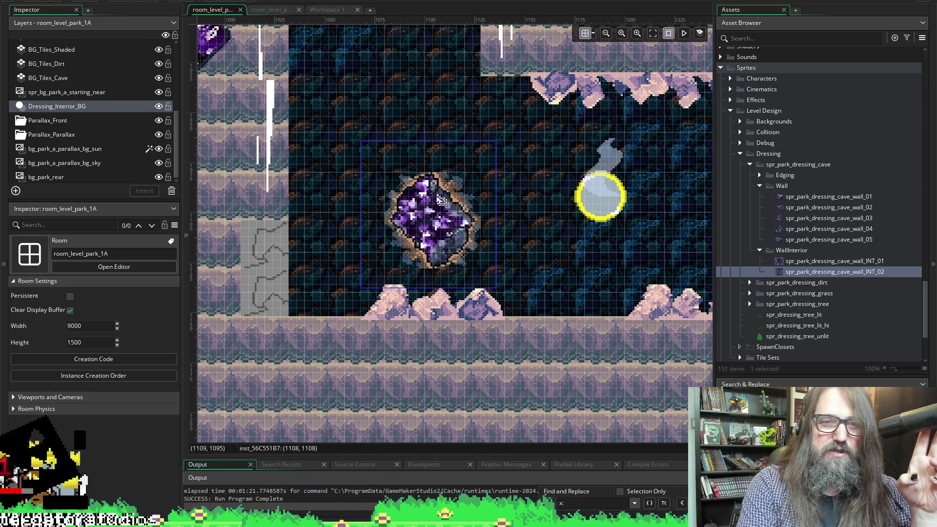
scroll(458, 120, "up", 2)
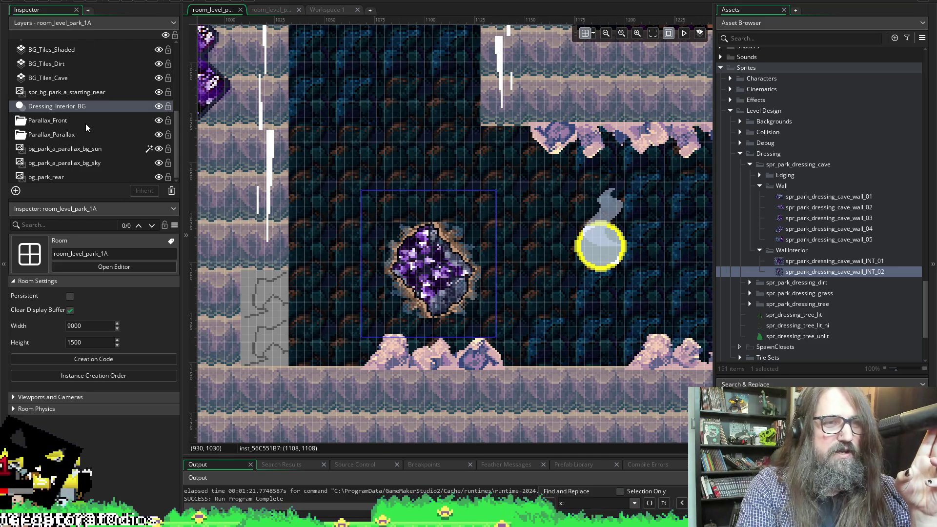
scroll(86, 124, "up", 2)
left_click(87, 76)
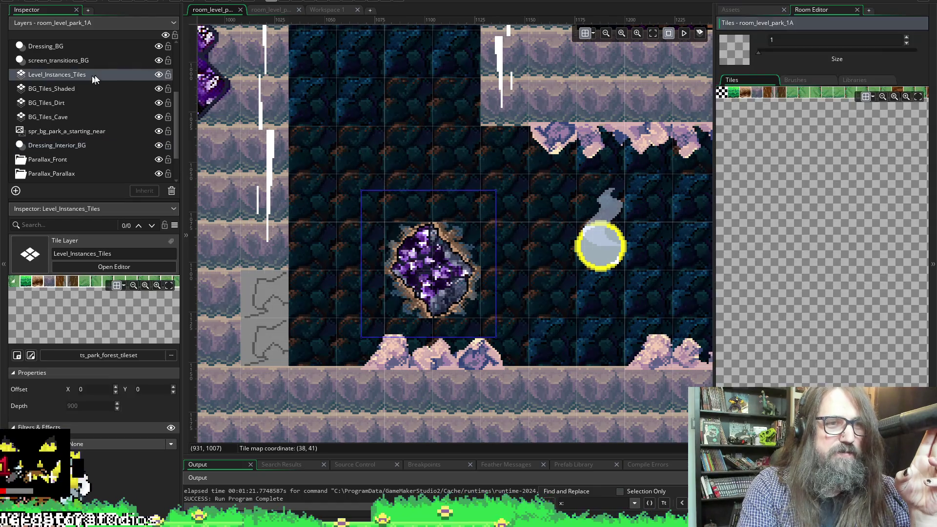
Step: Flick Level_Instances_Tiles visibility, check BG_Tiles_Shaded and BG_Tiles_Dirt, then select BG_Tiles_Cave
left_click(159, 75)
left_click(158, 75)
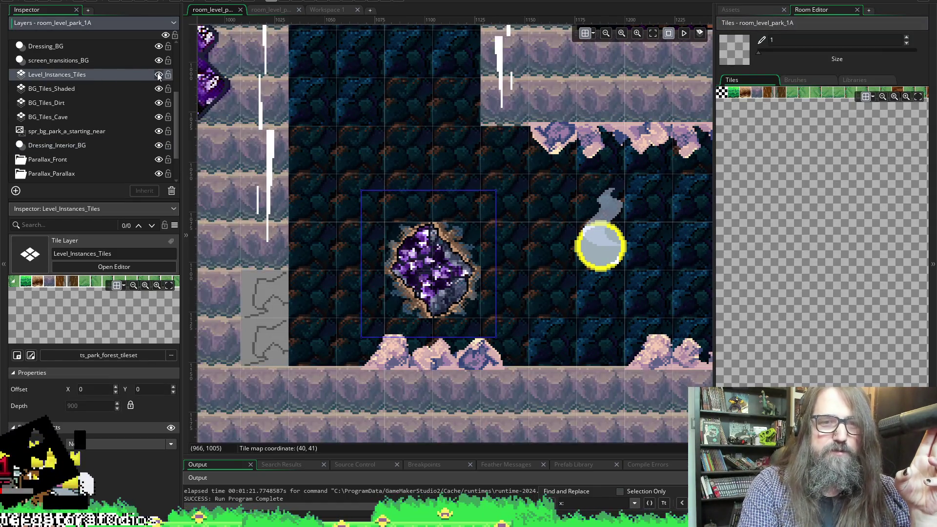
left_click(122, 91)
left_click(105, 103)
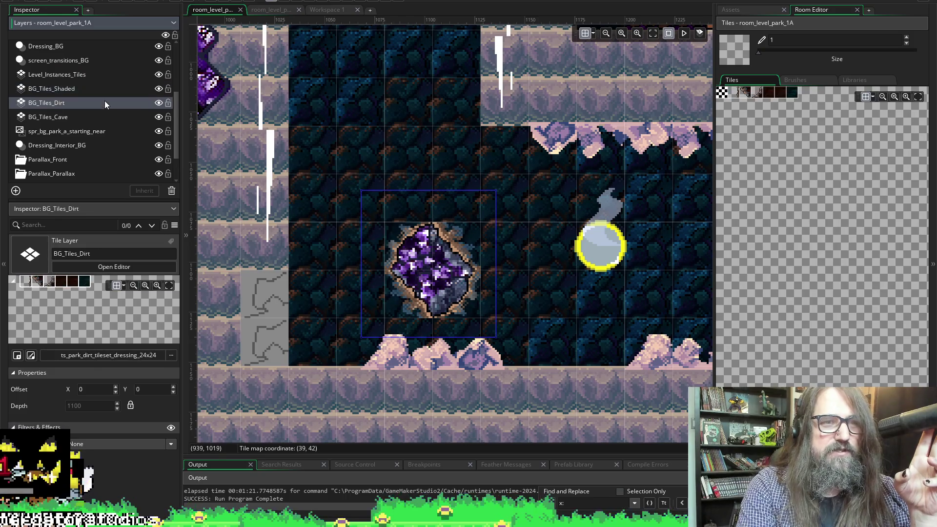
left_click(111, 119)
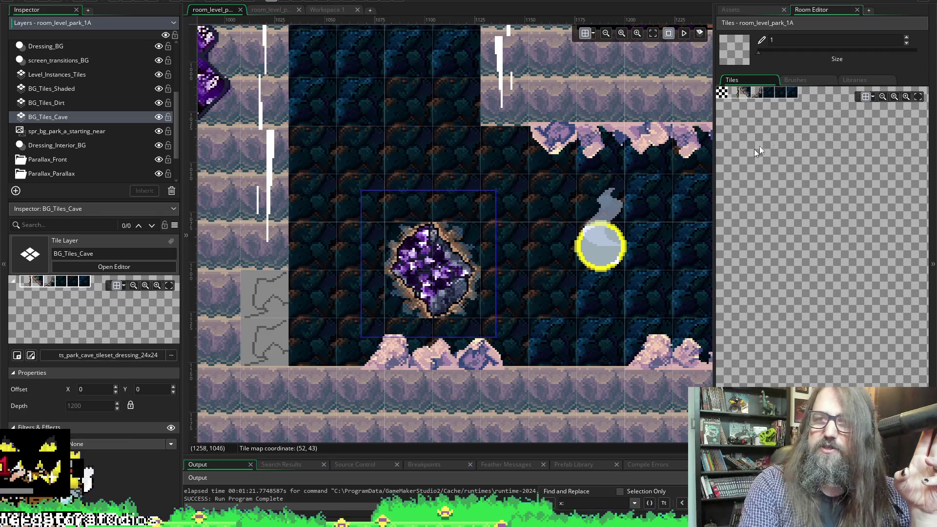
Step: Pick three dark cave tiles as the brush, test-paint beside the crystal, and undo it
left_click_drag(767, 96, 795, 97)
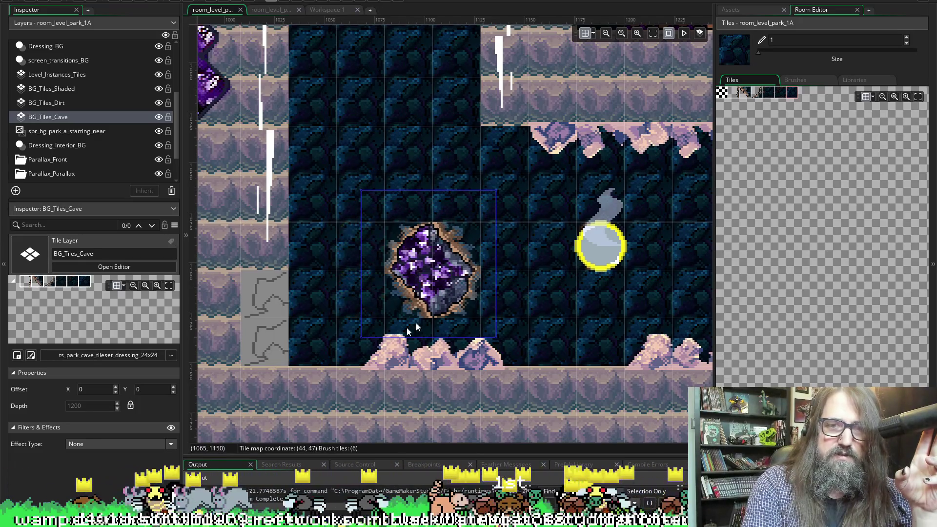
scroll(494, 176, "right", 5)
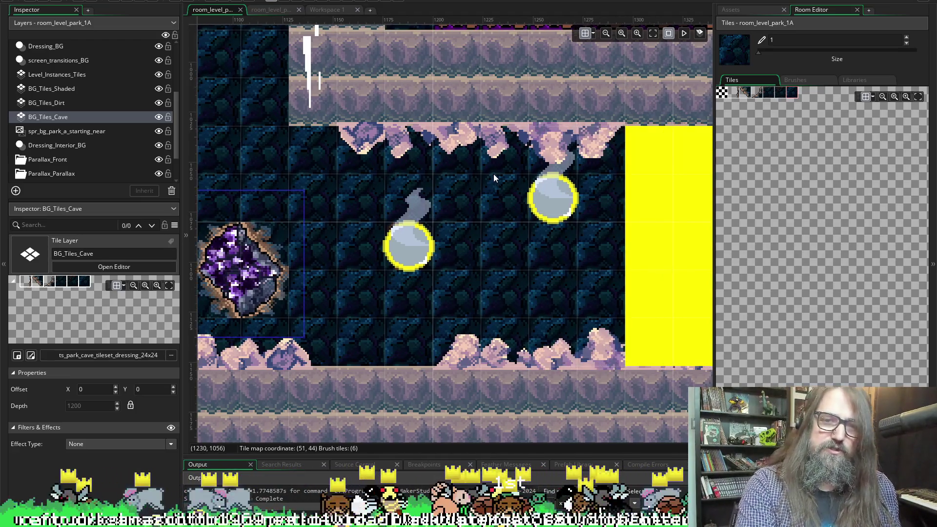
scroll(481, 190, "left", 5)
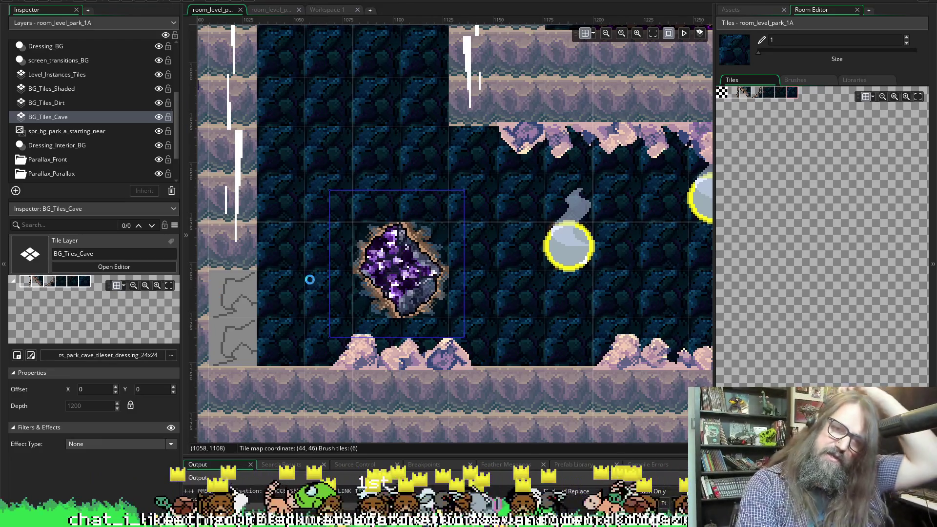
left_click_drag(423, 293, 424, 231)
key("ctrl+z")
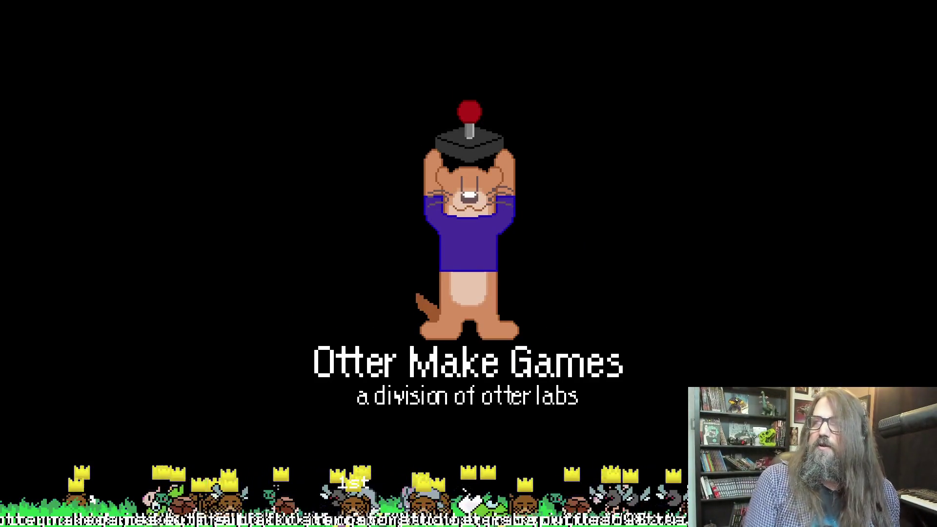
Step: Skip the splash and run the dog right into the stone cave, dropping to the cave floor
key("Return")
key("Right")
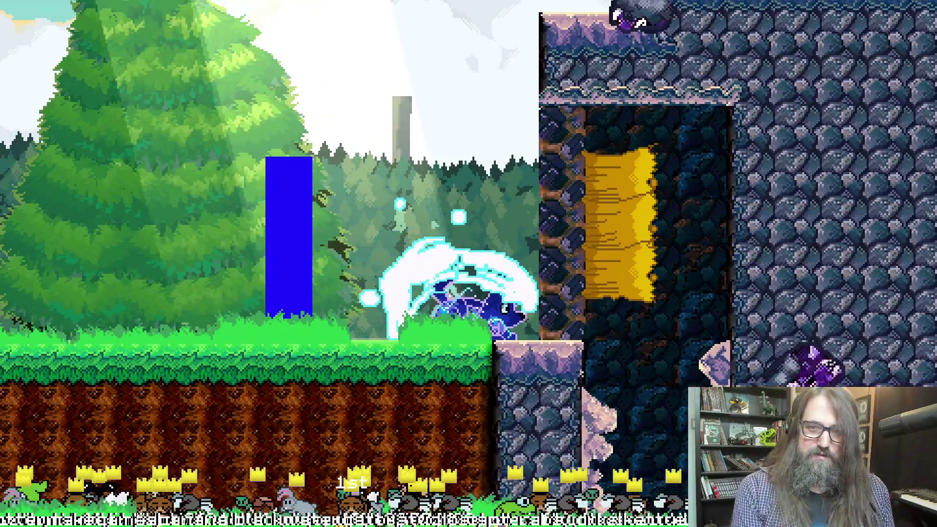
key("Right")
key("Right")
key("Right")
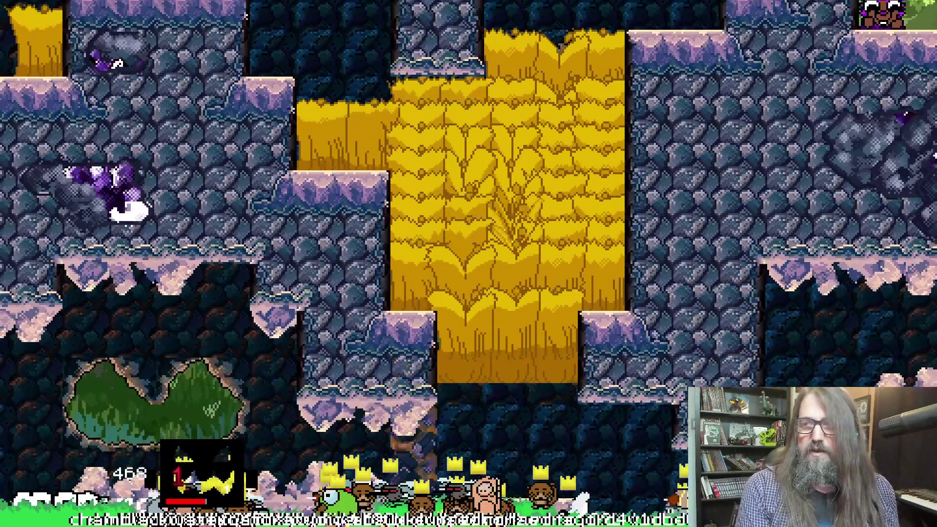
key("Left")
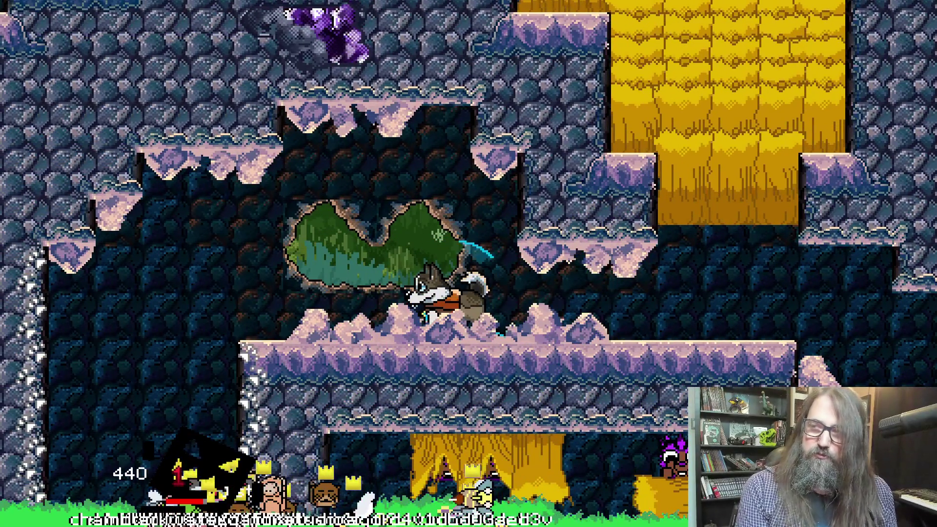
key("Right")
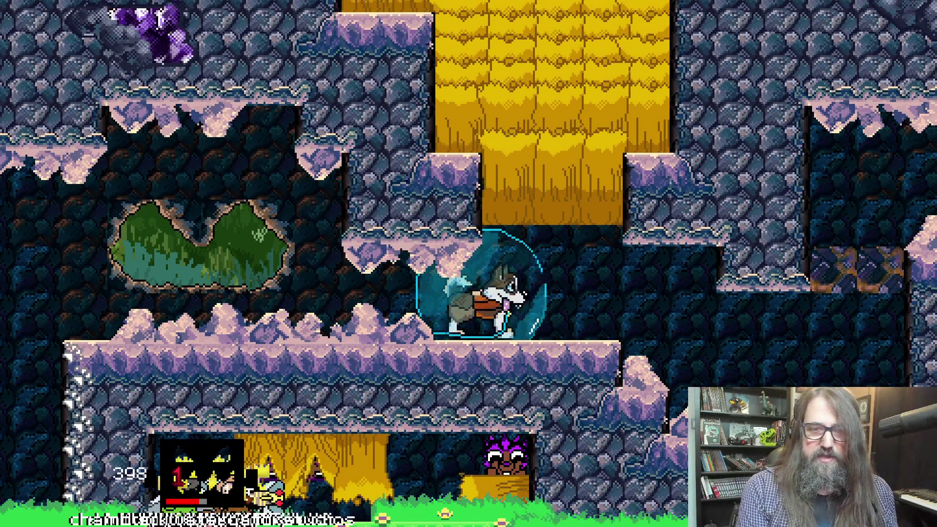
Step: Walk left through the cave and down the left shaft, running back and forth to view the edges
key("Left")
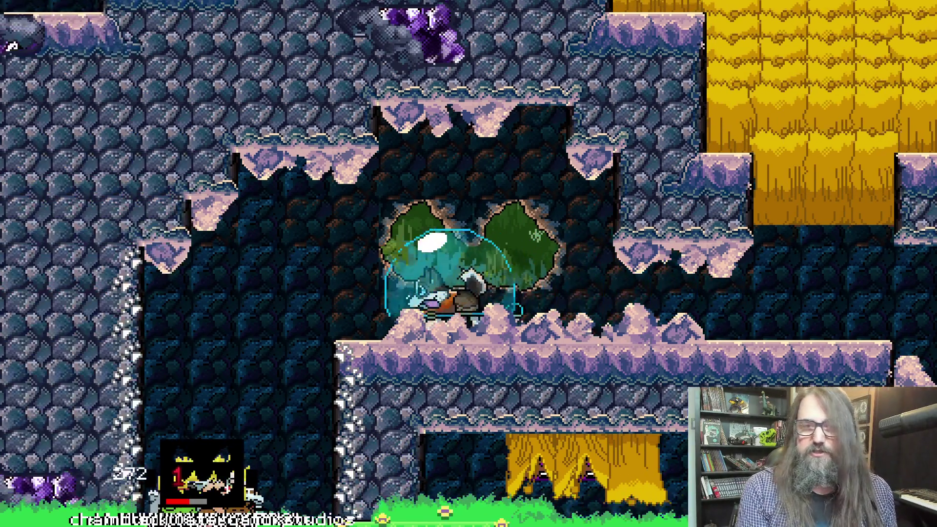
key("Left")
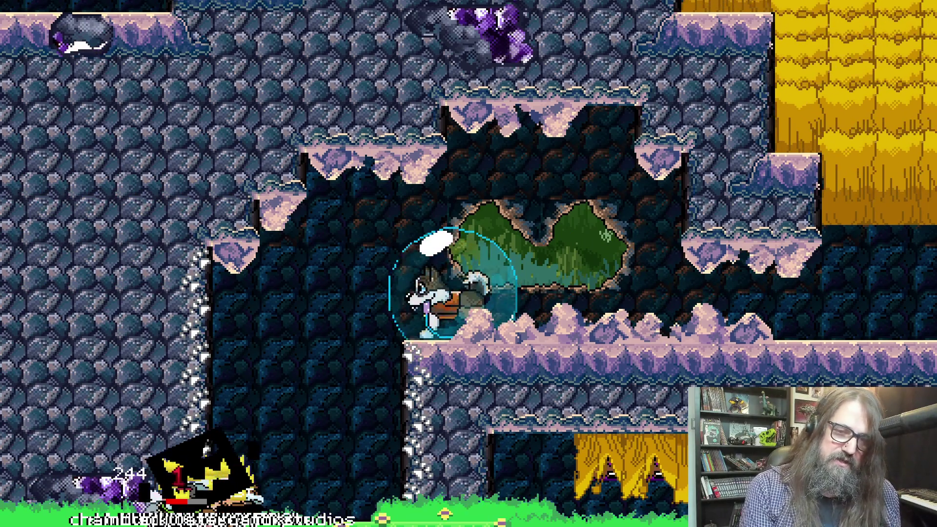
key("Right")
key("Left")
key("Right")
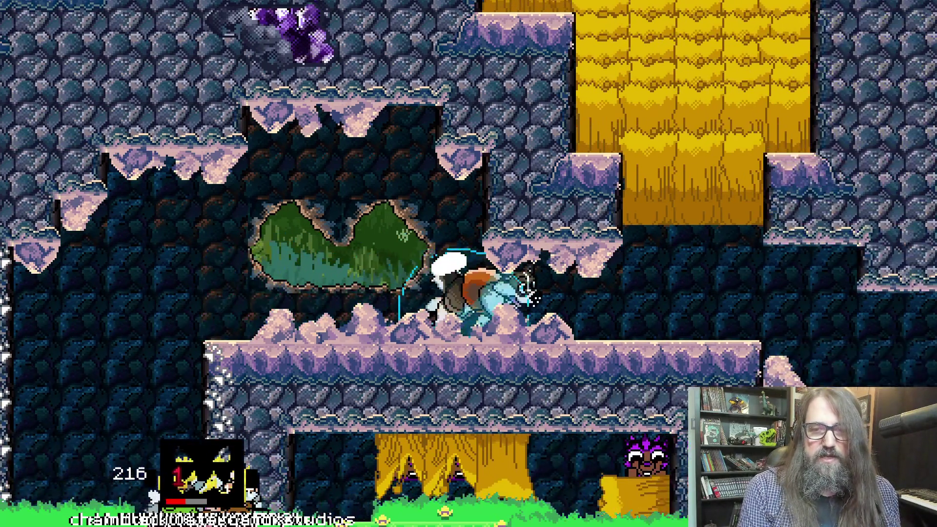
key("Left")
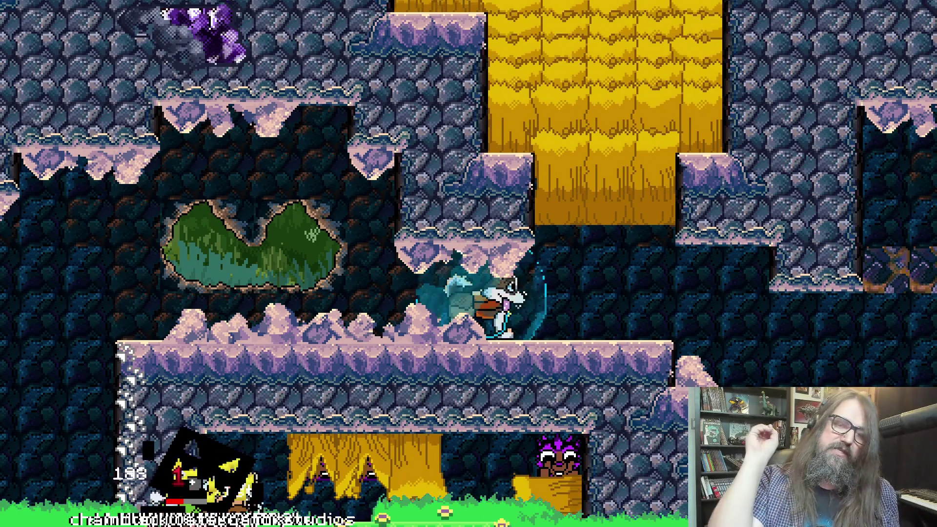
key("Left")
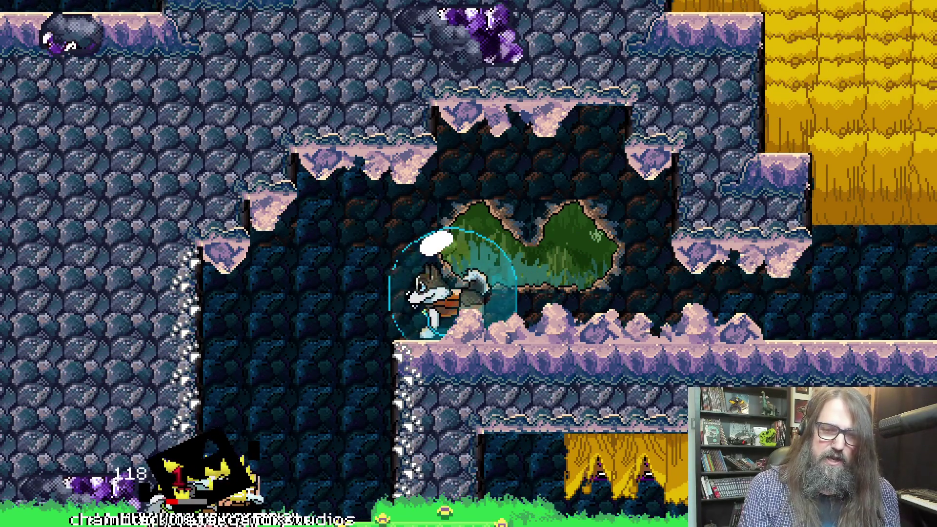
key("Left")
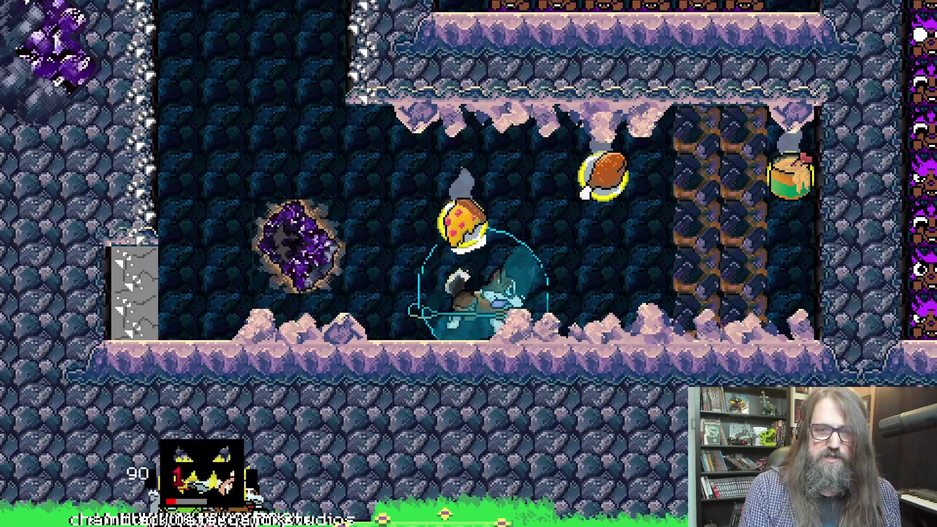
key("Left")
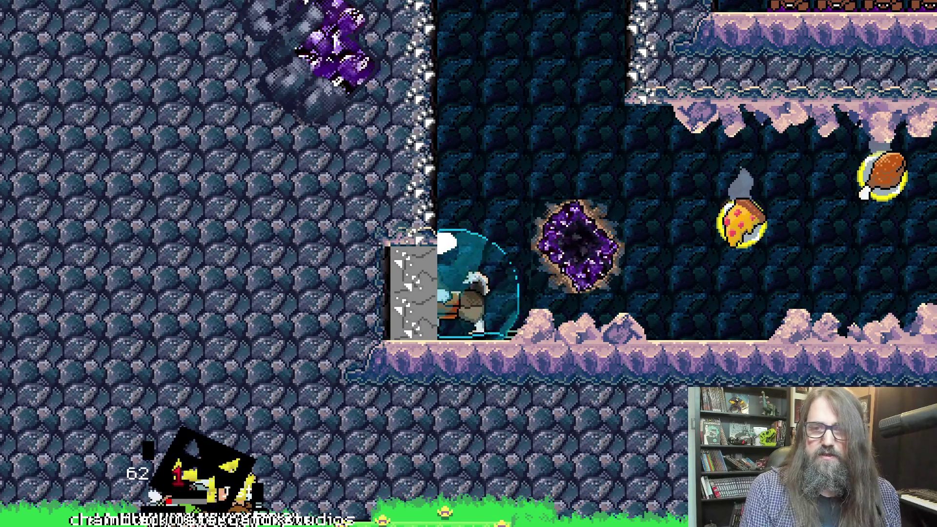
key("Right")
key("Right")
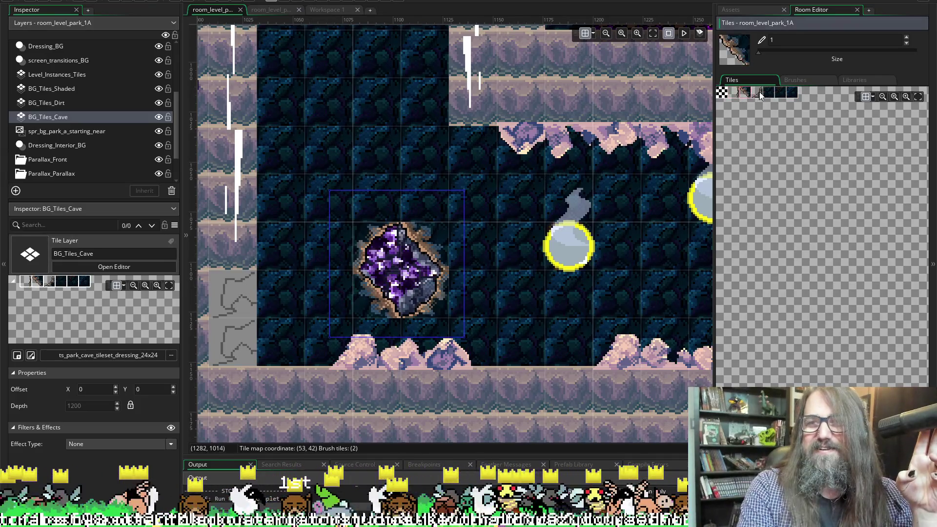
Step: Select the last dark cave tile in the Tiles palette, then switch over to Aseprite
left_click(798, 92)
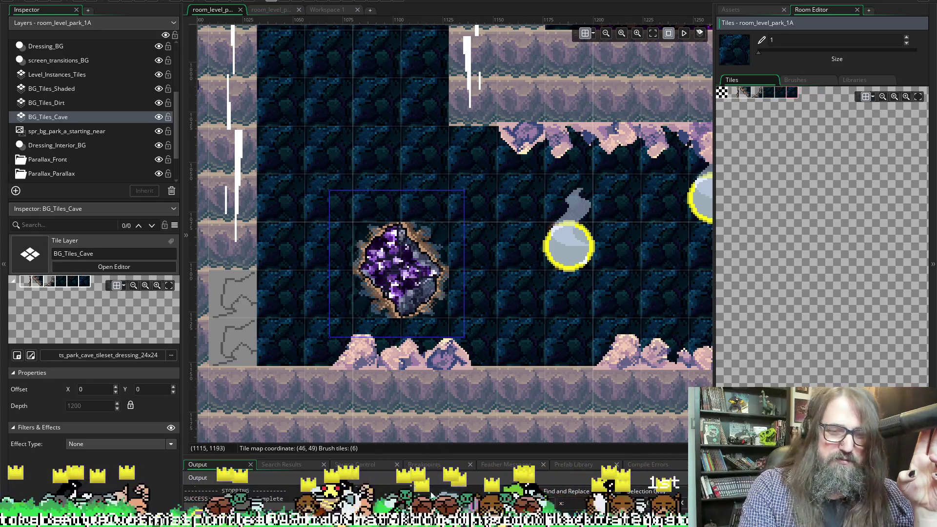
key("alt+Tab")
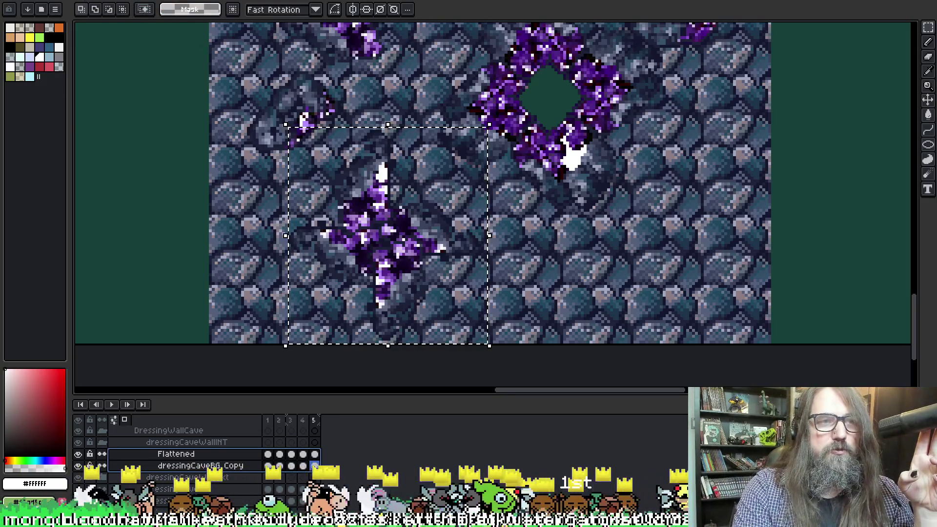
Step: Open spr_park_underground_cave_tileset.ase from the File > Open browser
left_click(55, 8)
mouse_move(41, 17)
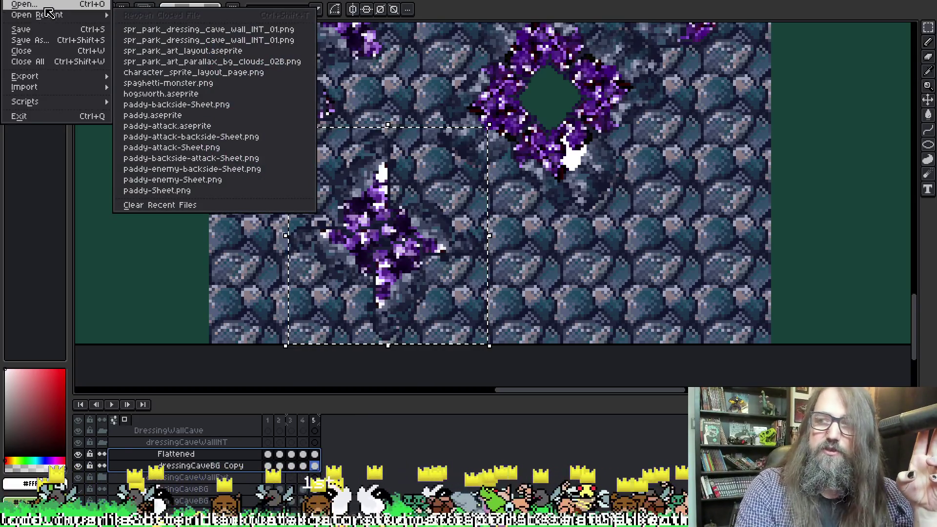
left_click(55, 7)
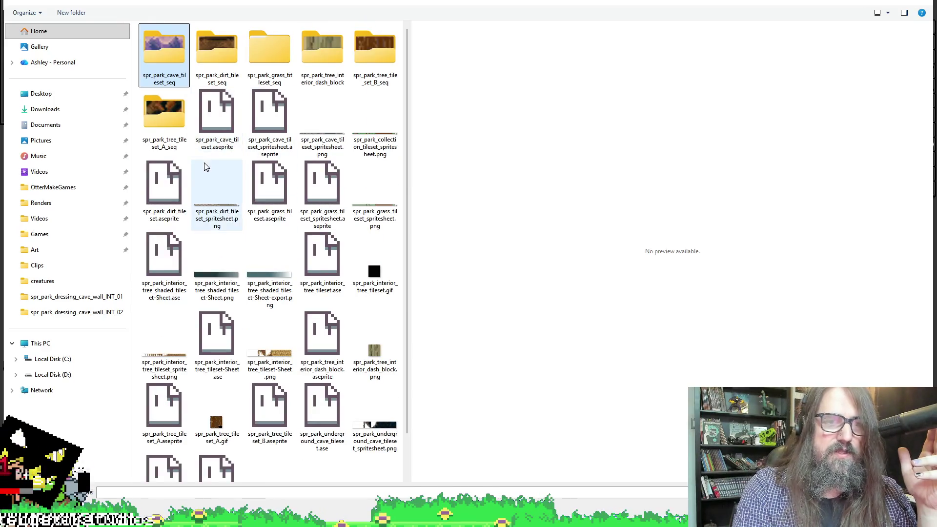
scroll(217, 205, "down", 1)
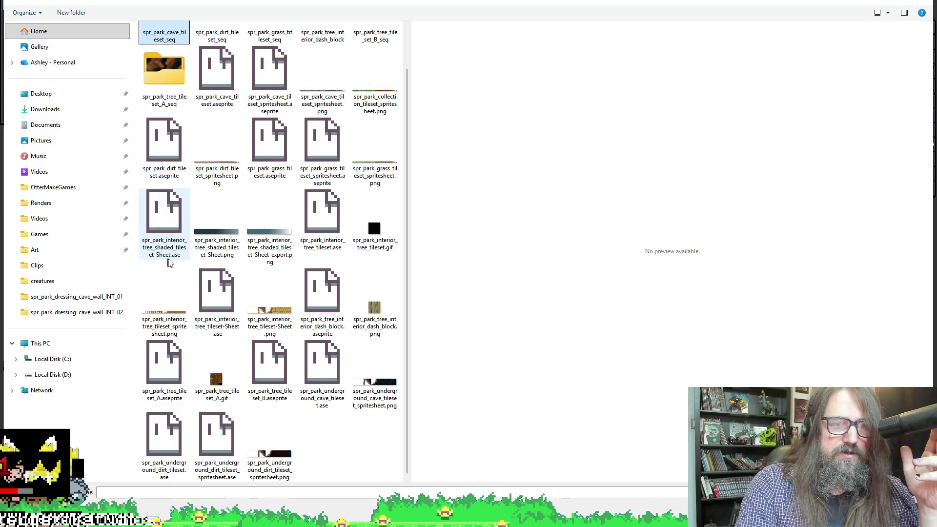
left_click(322, 222)
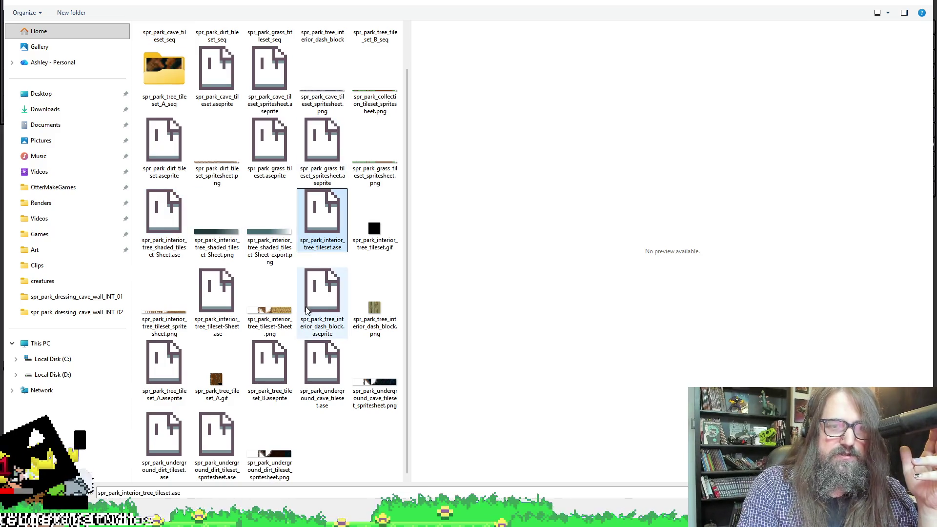
left_click(330, 376)
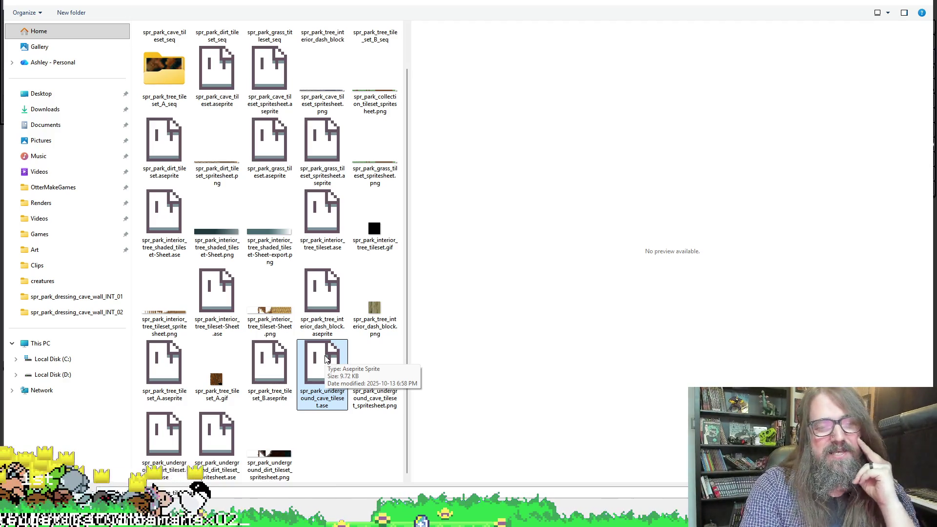
double_click(318, 370)
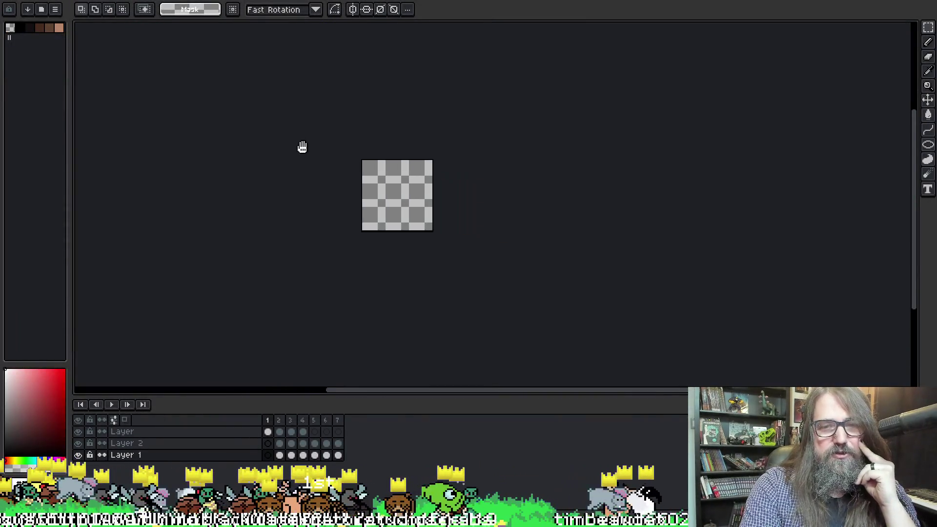
Step: Pan the sprite into view and show Layer 2 at frame 2
scroll(341, 211, "up", 2)
scroll(346, 207, "down", 1)
mouse_move(345, 208)
left_mouse_down()
mouse_move(213, 216)
mouse_move(249, 209)
left_mouse_up()
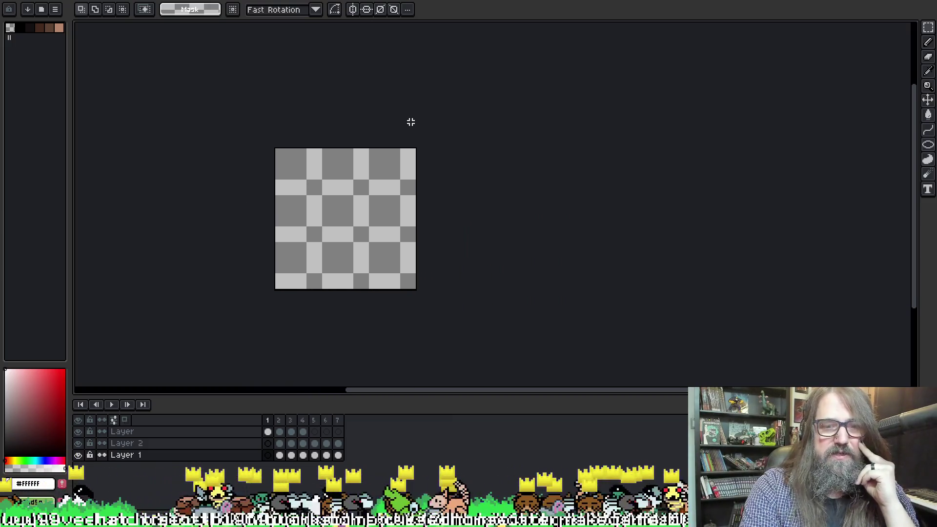
left_click(193, 443)
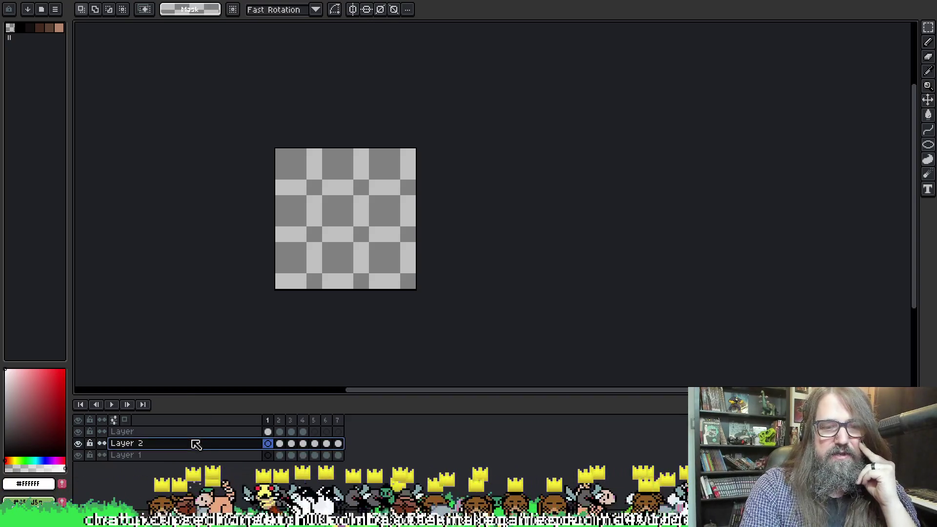
left_click(281, 422)
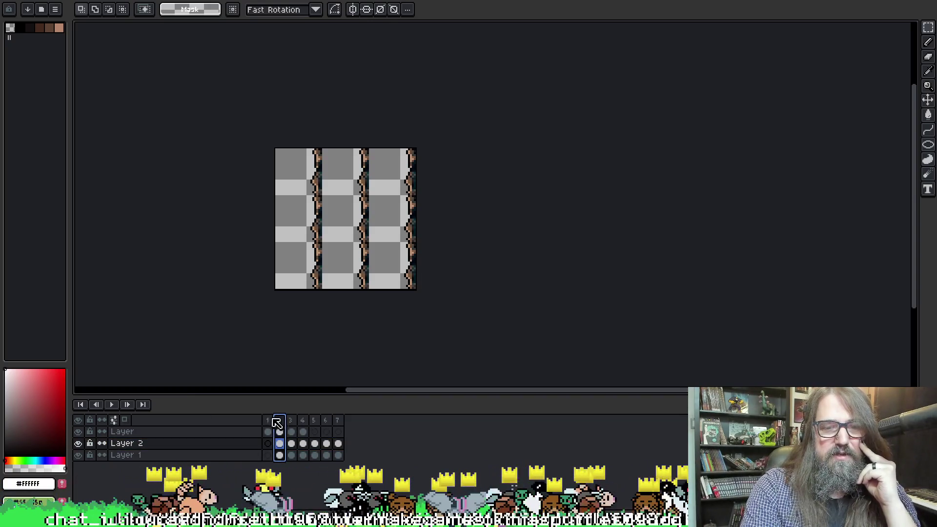
left_click(144, 10)
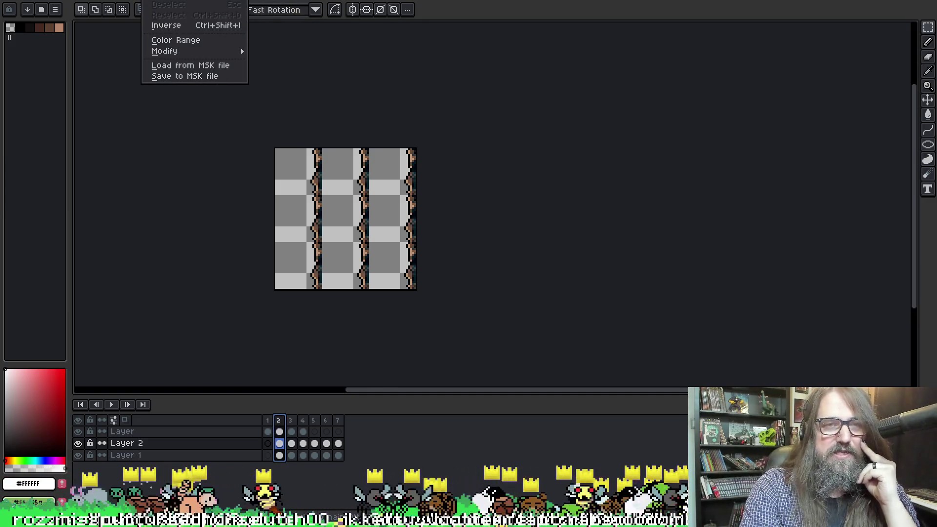
Step: Look at the View > Grid Settings dialog and dismiss it unchanged
key("Right")
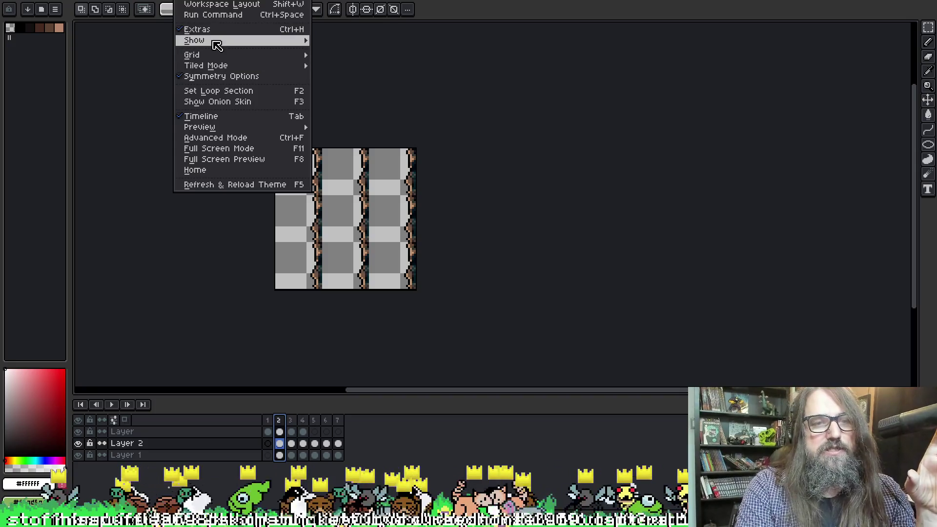
mouse_move(214, 42)
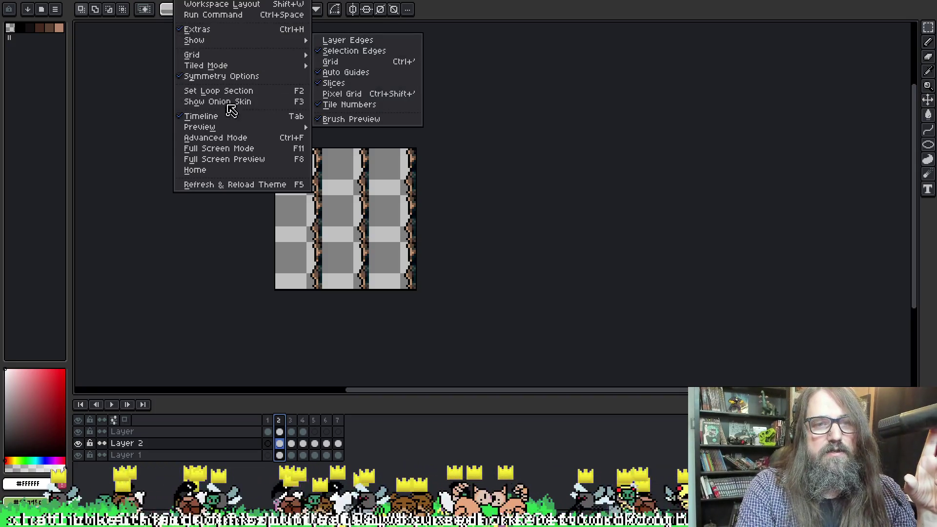
mouse_move(239, 55)
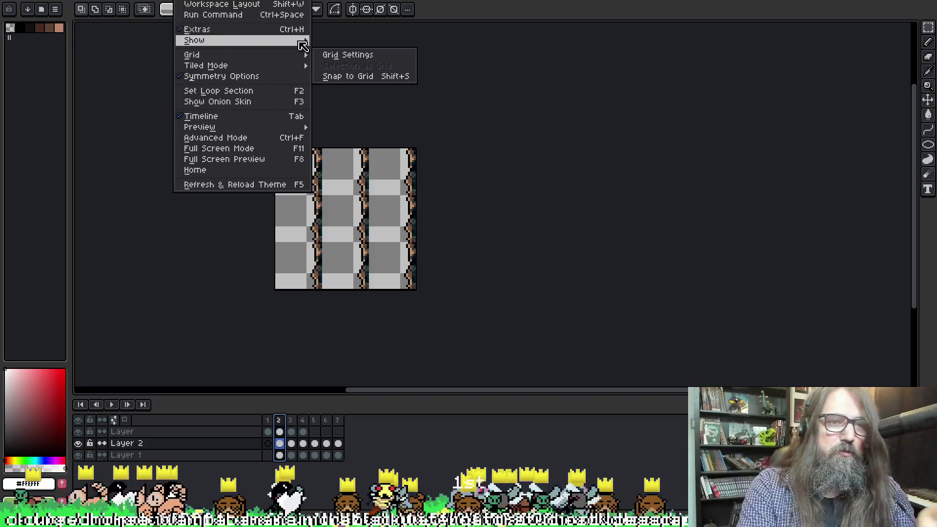
mouse_move(244, 56)
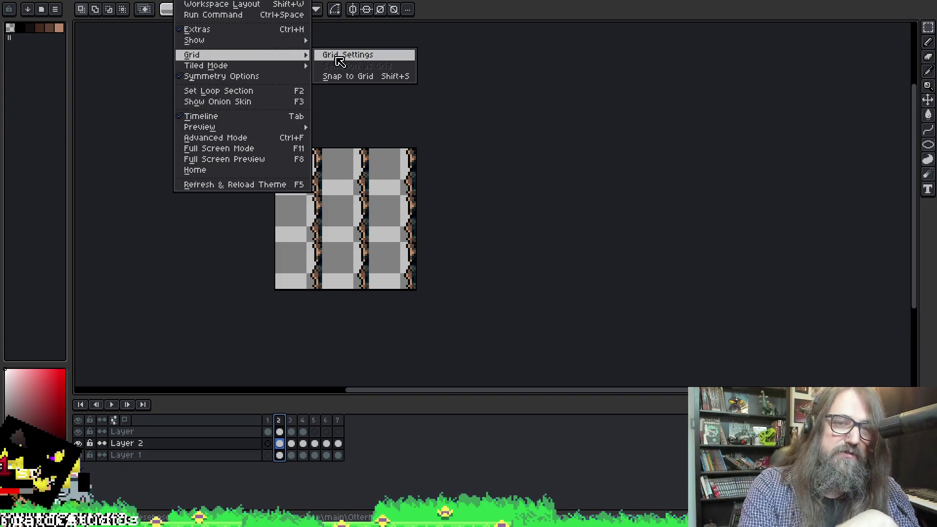
left_click(341, 56)
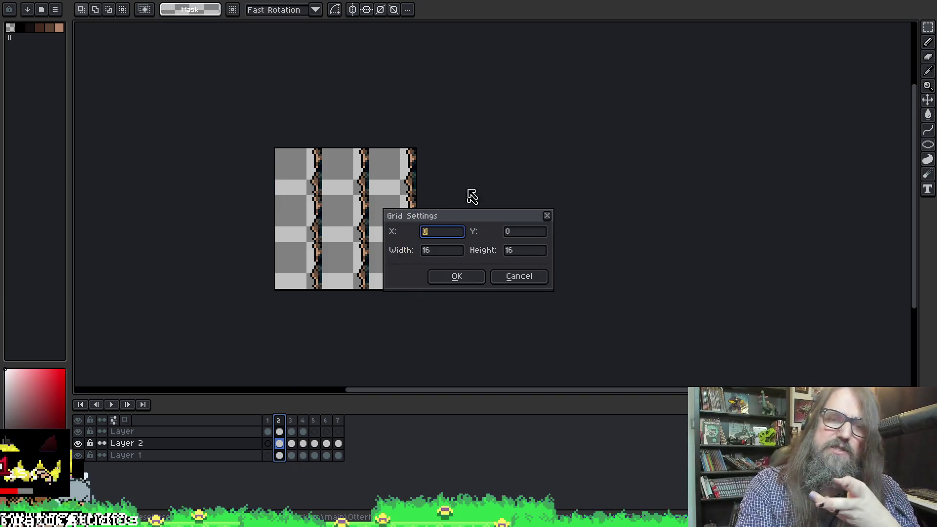
left_click(519, 273)
Step: Set View > Tiled Mode to None so the cave tile shows only once
key("alt+v")
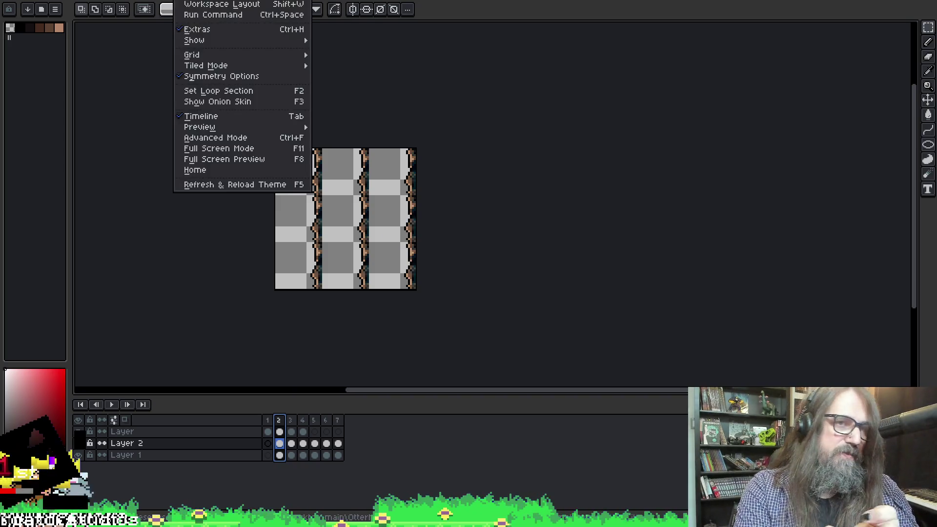
key("Left")
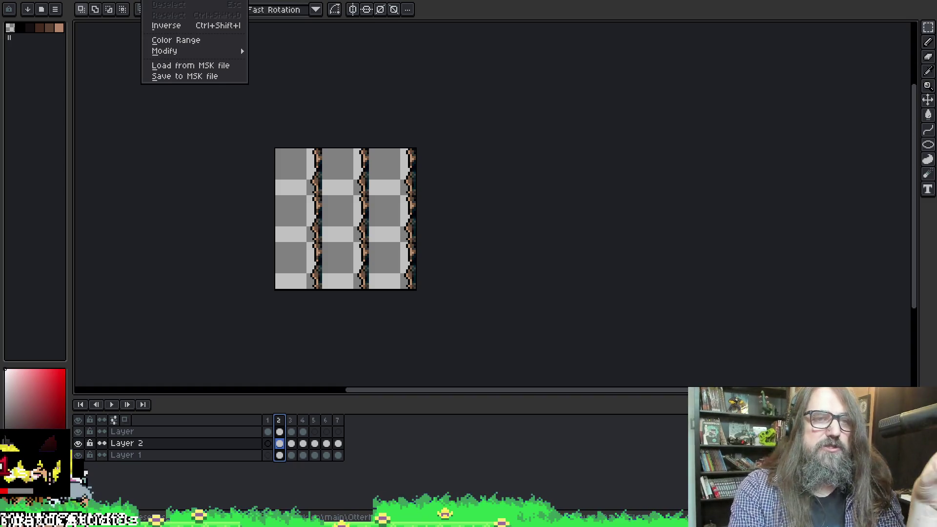
key("Right")
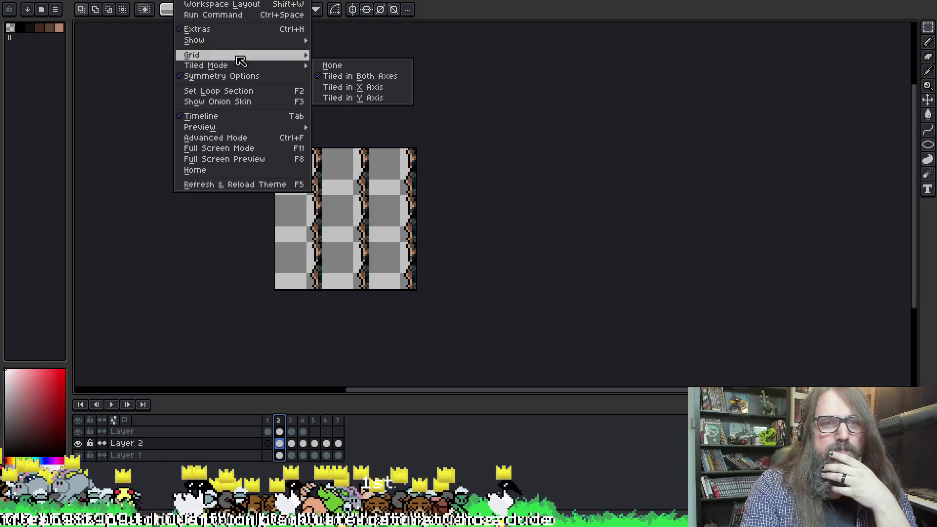
left_click(332, 66)
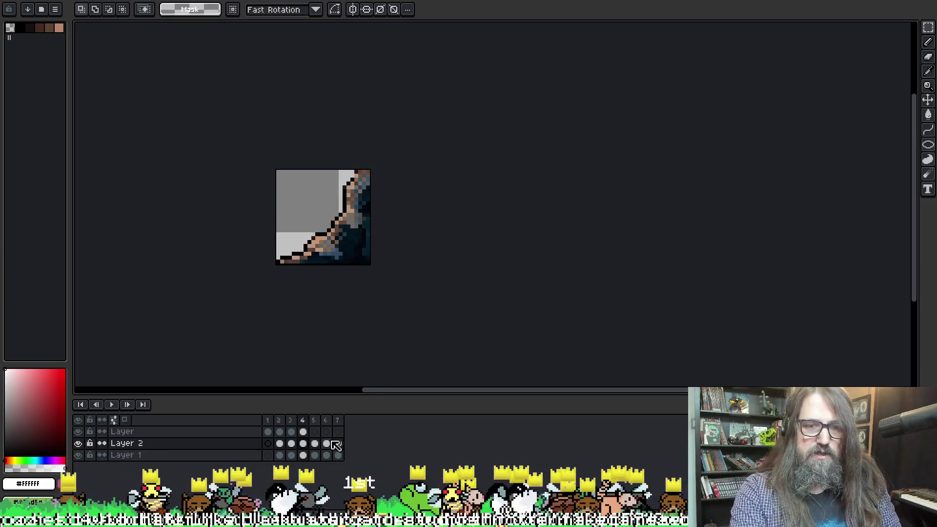
Step: Visit frames 7 and 4, adding a new frame twice and undoing it each time
left_click(337, 419)
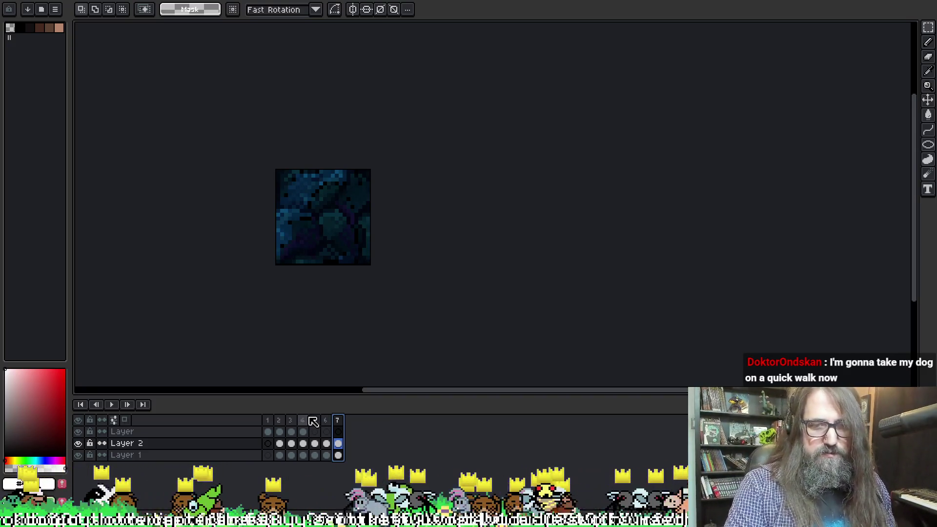
left_click(307, 420)
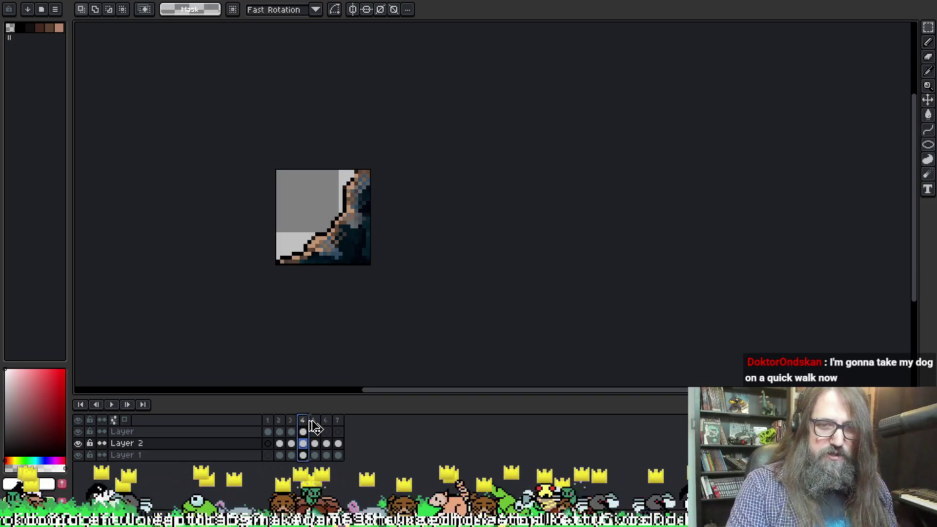
key("alt+n")
key("ctrl+z")
key("alt+n")
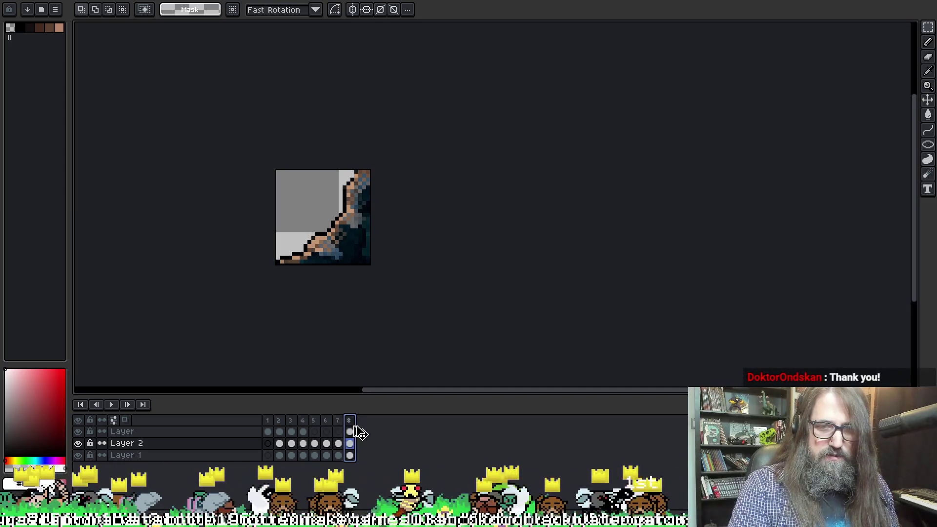
key("Left")
left_click(351, 421)
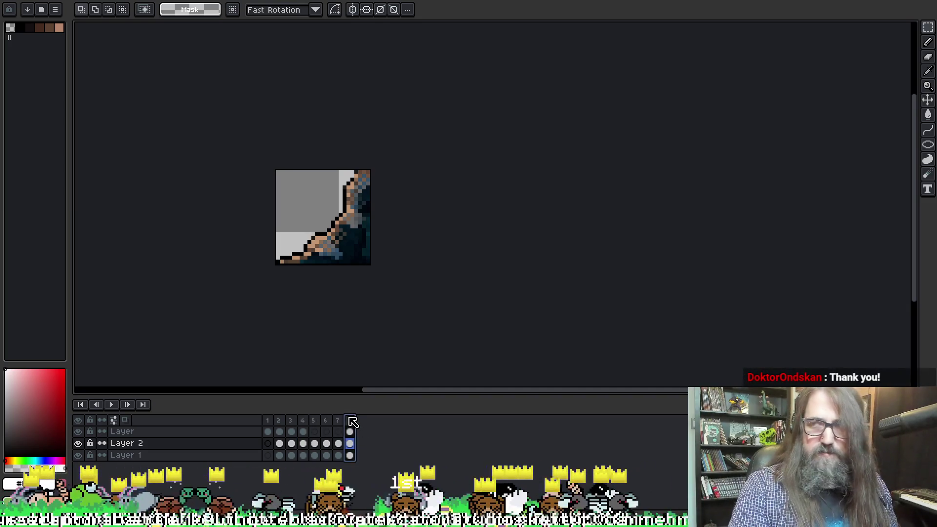
key("ctrl+z")
Step: Copy frames 2–4 into new frames 8–10
left_click_drag(278, 421, 304, 423)
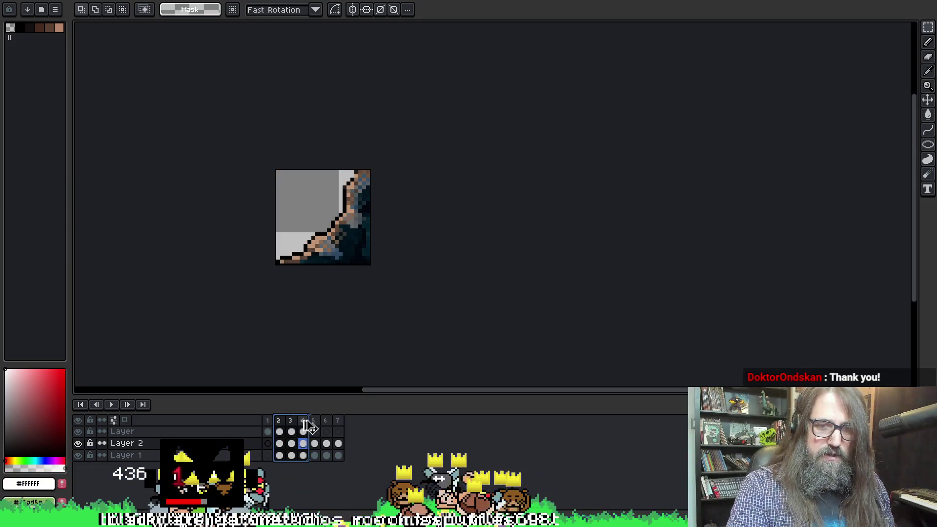
key("ctrl+v")
left_click(350, 423)
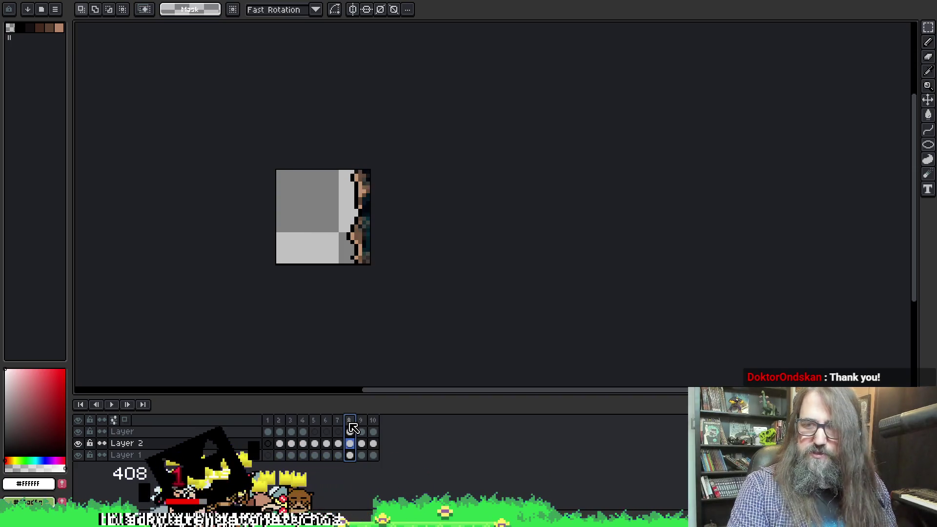
Step: Review frames 9, 10, 8 and 6, then settle on frame 9 and zoom in
left_click(363, 424)
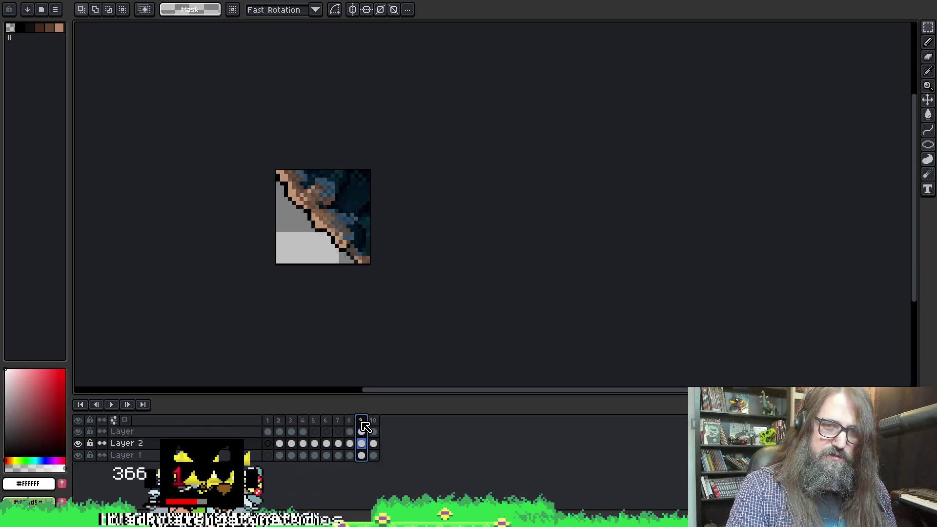
left_click(373, 423)
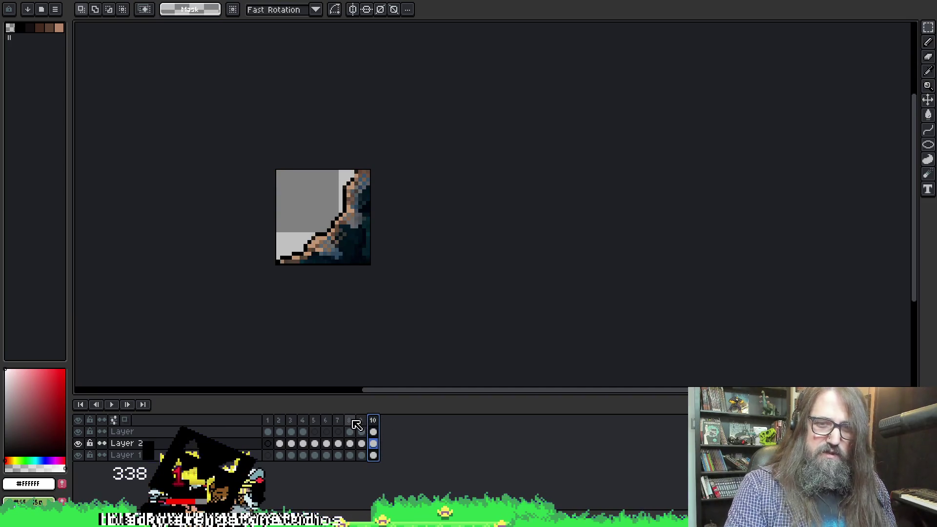
left_click(352, 422)
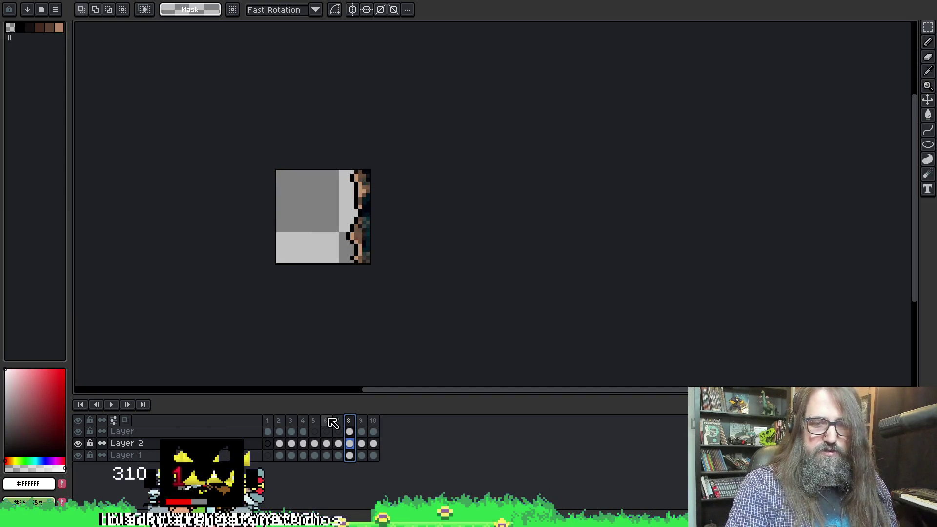
left_click(326, 421)
left_click(362, 423)
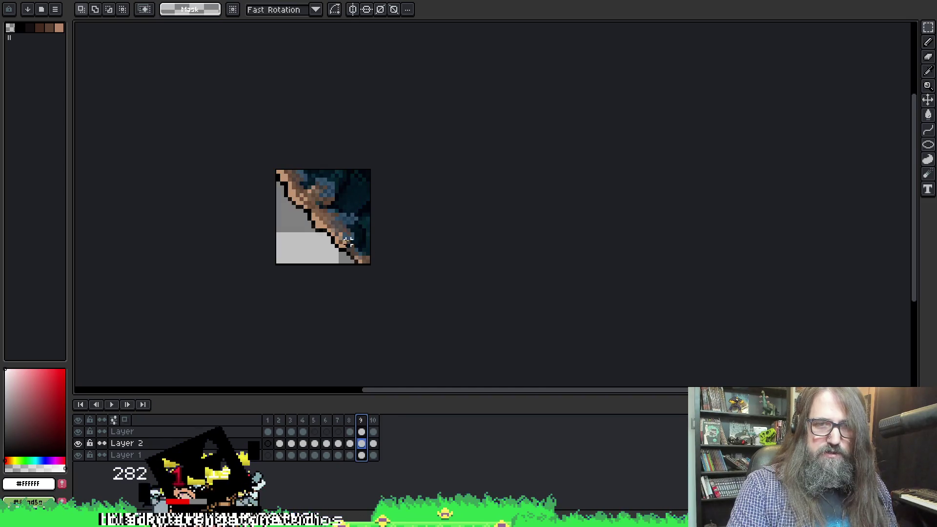
scroll(310, 224, "up", 1)
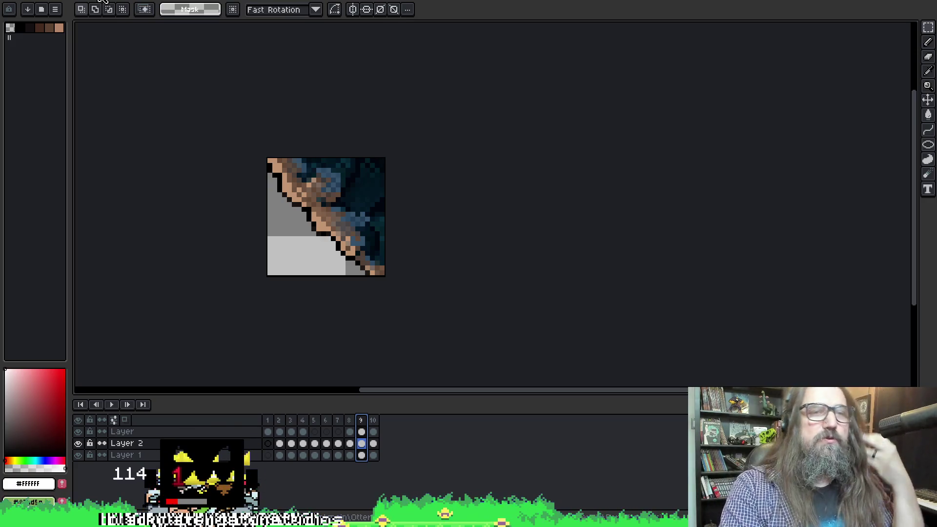
Step: In the forest scene, eyedrop the dark teal #285963 from its top-left colour blobs
key("ctrl+Tab")
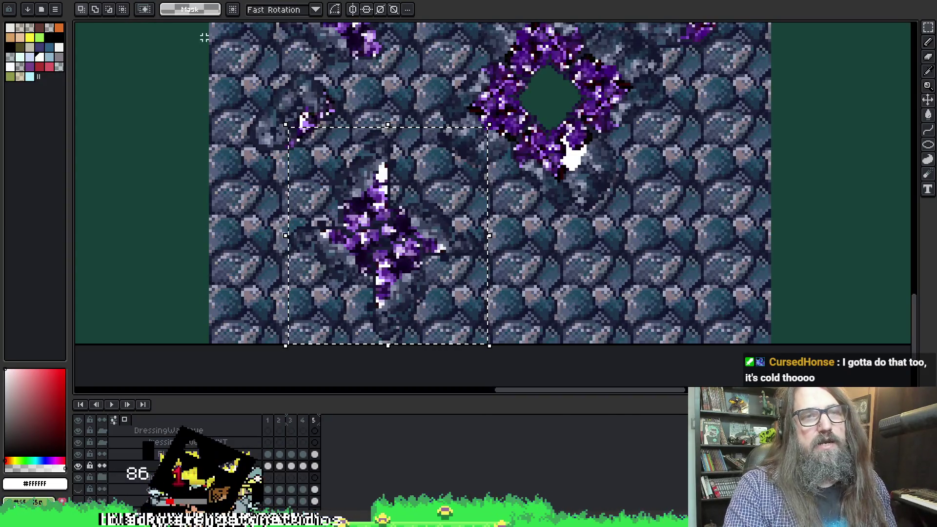
scroll(216, 49, "down", 3)
scroll(313, 119, "up", 5)
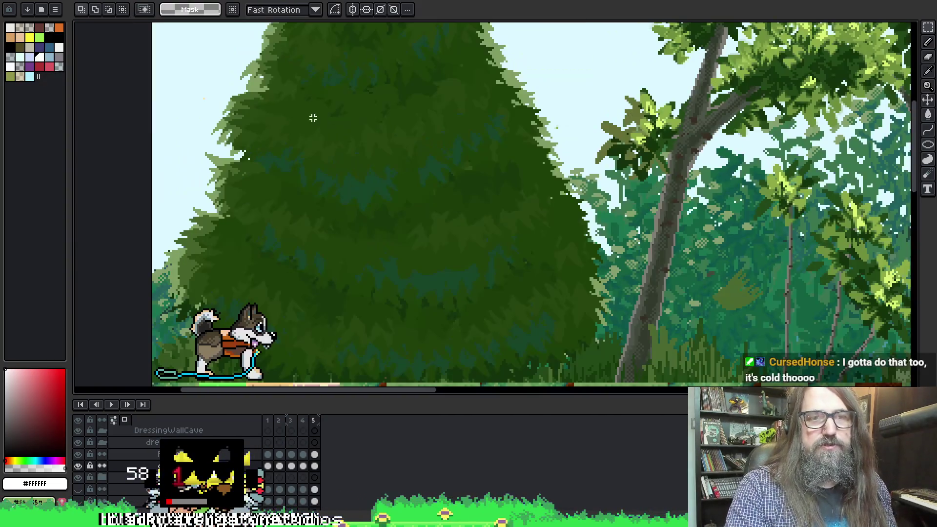
scroll(312, 119, "down", 3)
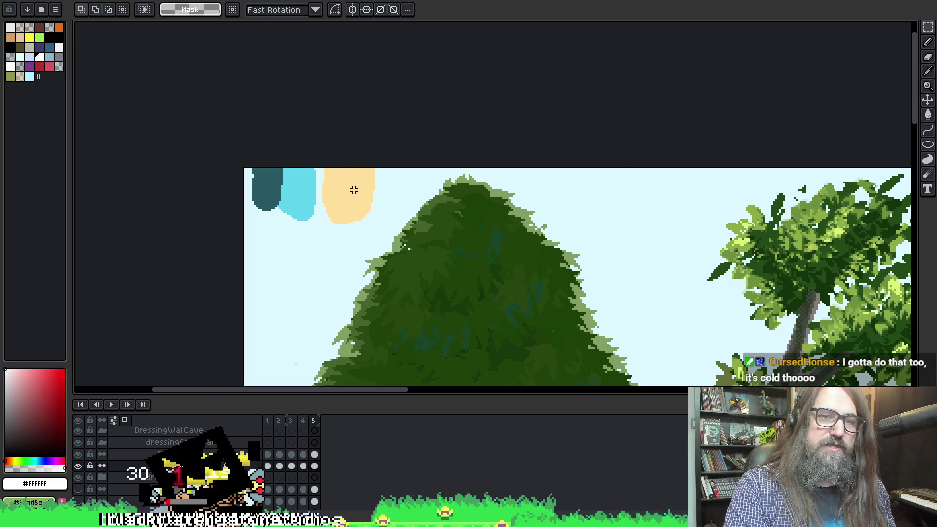
scroll(611, 288, "down", 2)
scroll(356, 163, "up", 5)
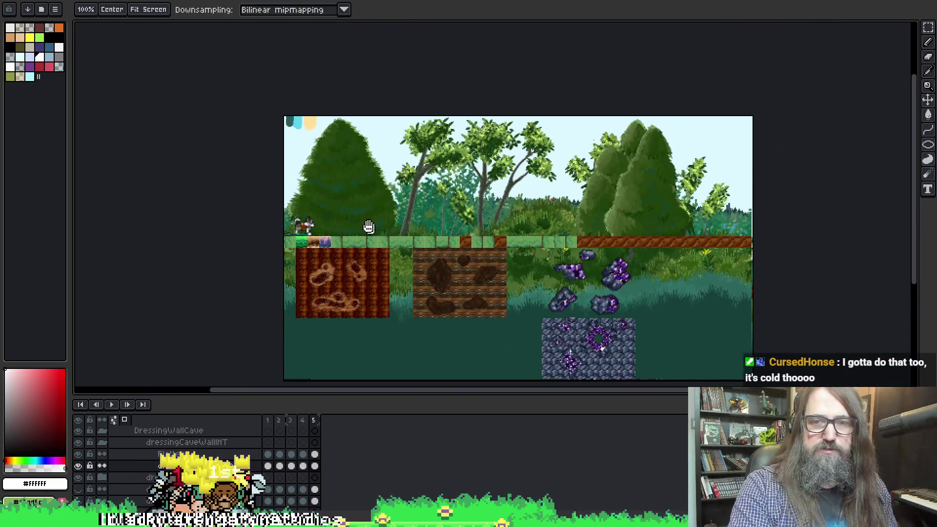
mouse_move(356, 164)
left_mouse_down()
mouse_move(472, 199)
mouse_move(508, 304)
left_mouse_up()
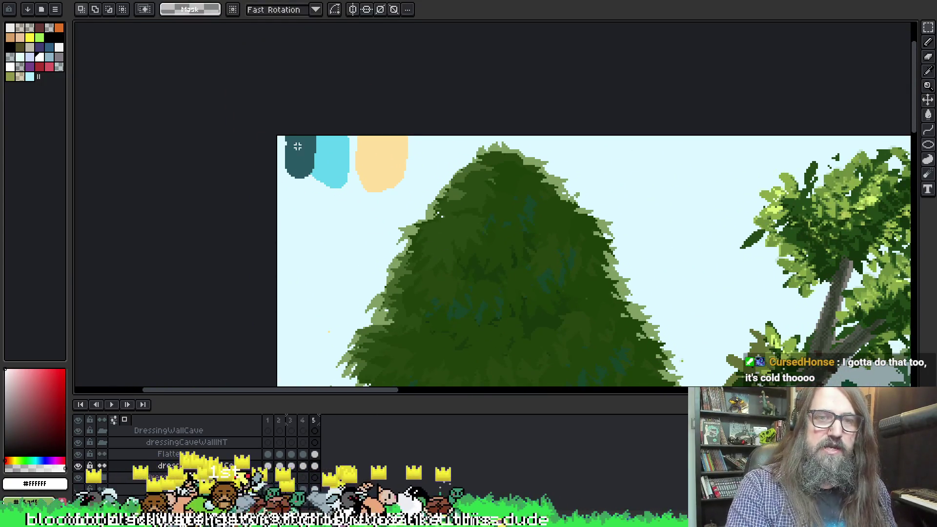
key("b")
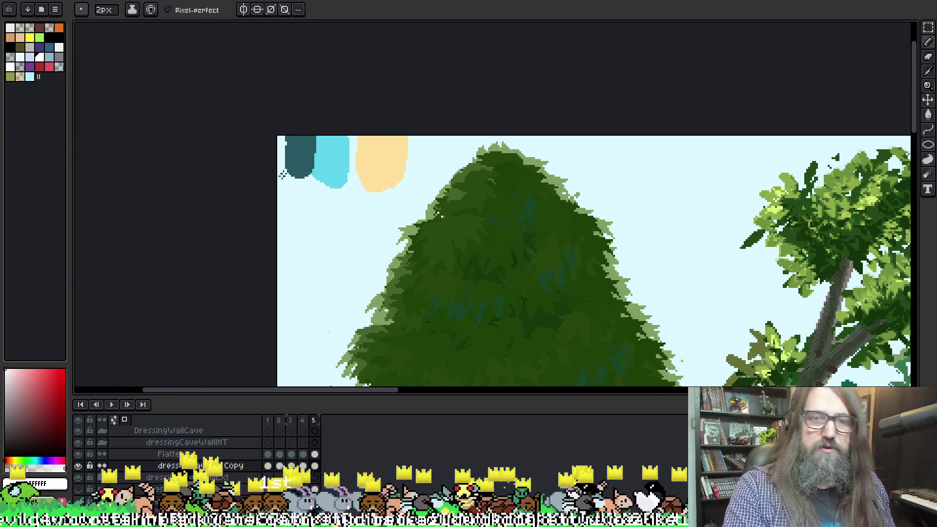
left_click(302, 161, "alt")
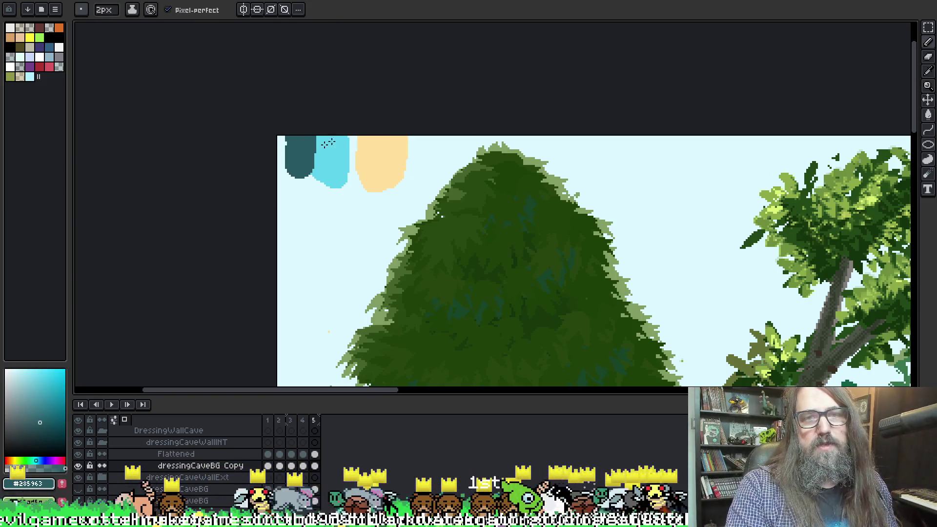
Step: Return to the cave edge tile sprite and move the tile toward the canvas centre
key("ctrl+Tab")
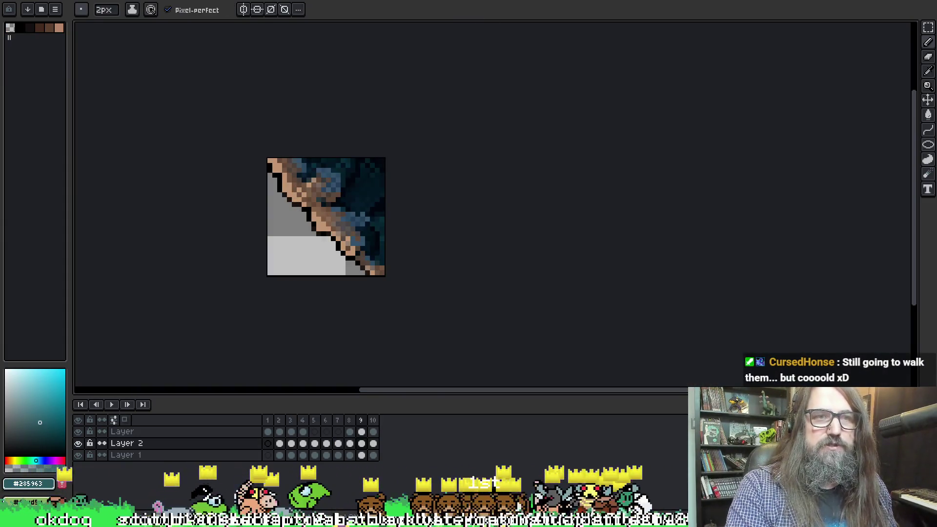
key("ctrl+Tab")
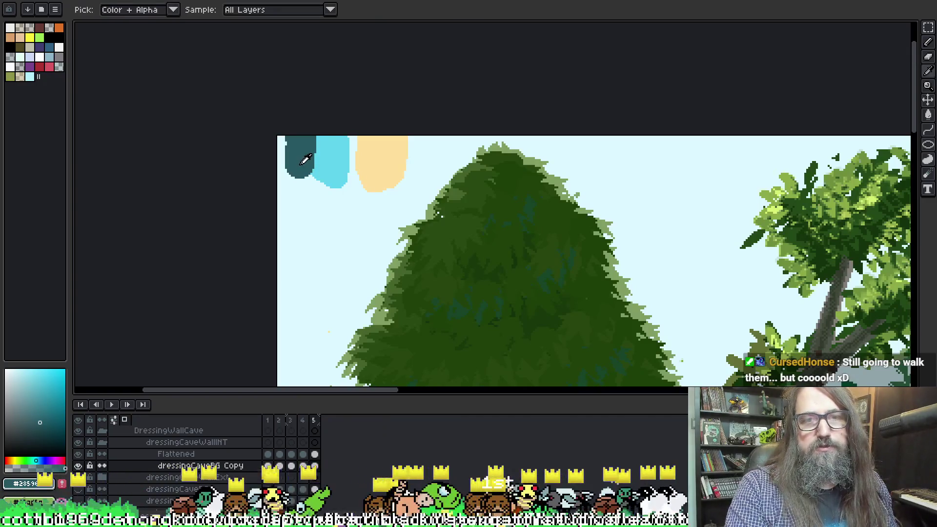
key("ctrl+Tab")
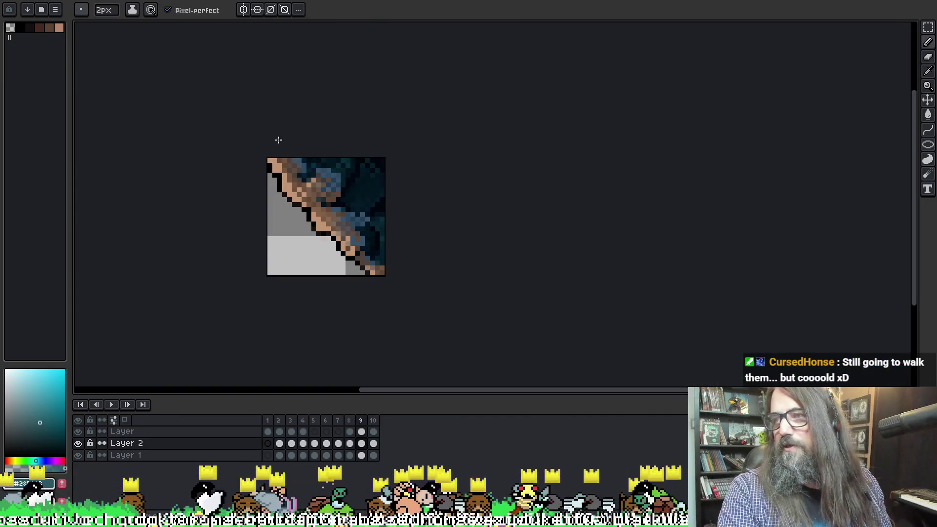
scroll(278, 140, "up", 1)
left_click_drag(297, 172, 344, 153)
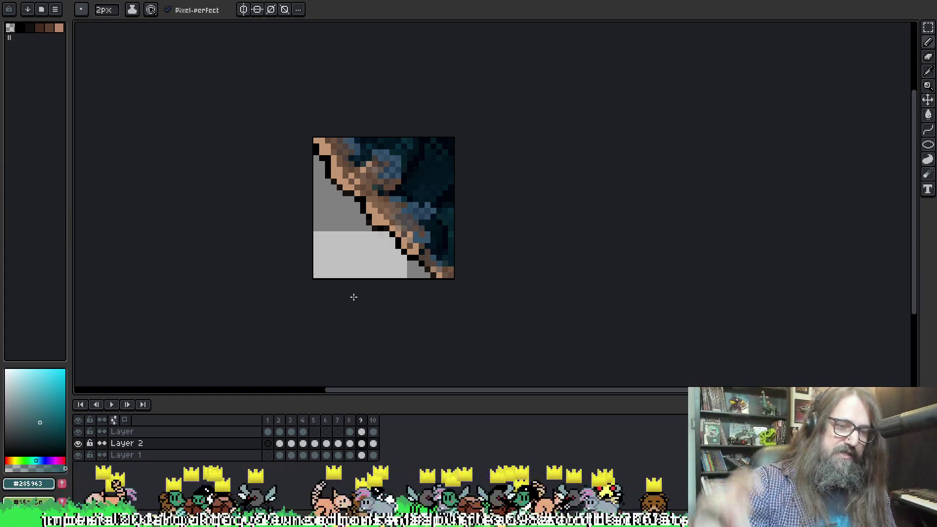
Step: With the bucket tool, show frame 8 and toggle the top layer to see what it covers
key("g")
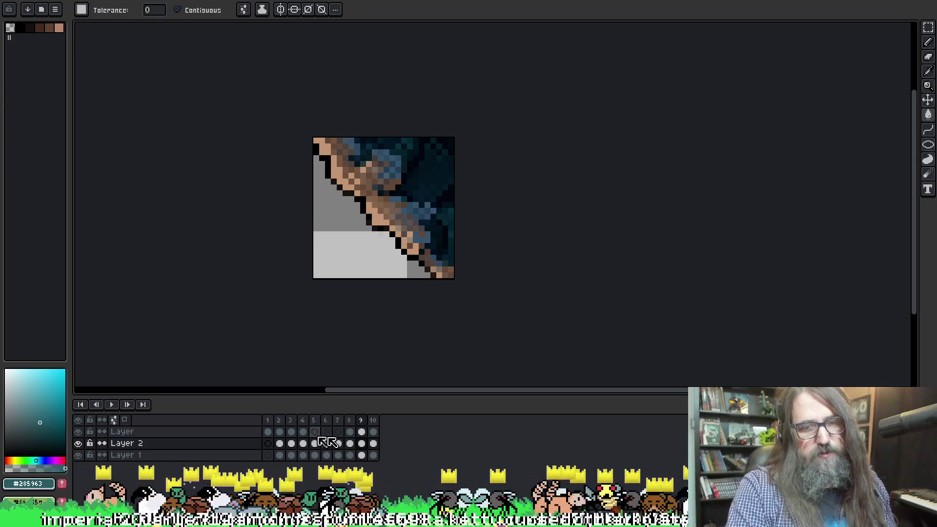
left_click(350, 431)
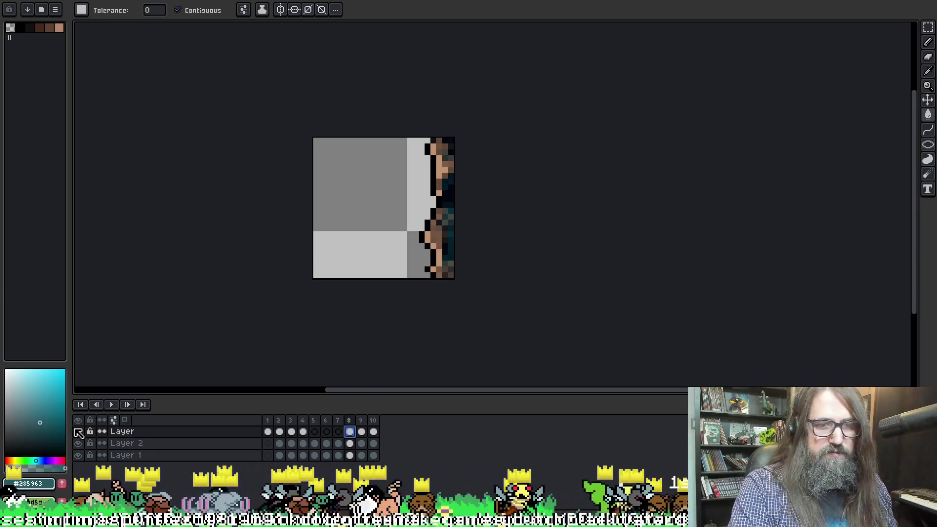
left_click(79, 431)
left_click(79, 431)
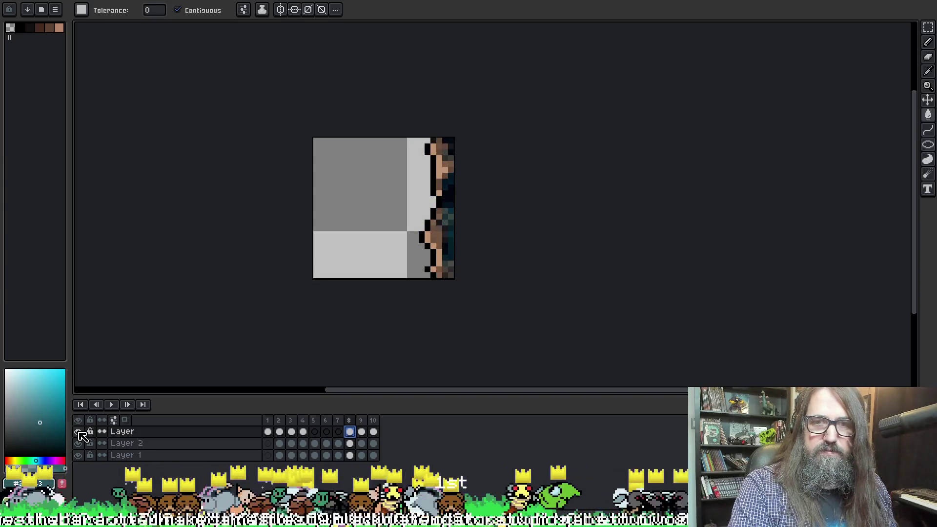
double_click(79, 431)
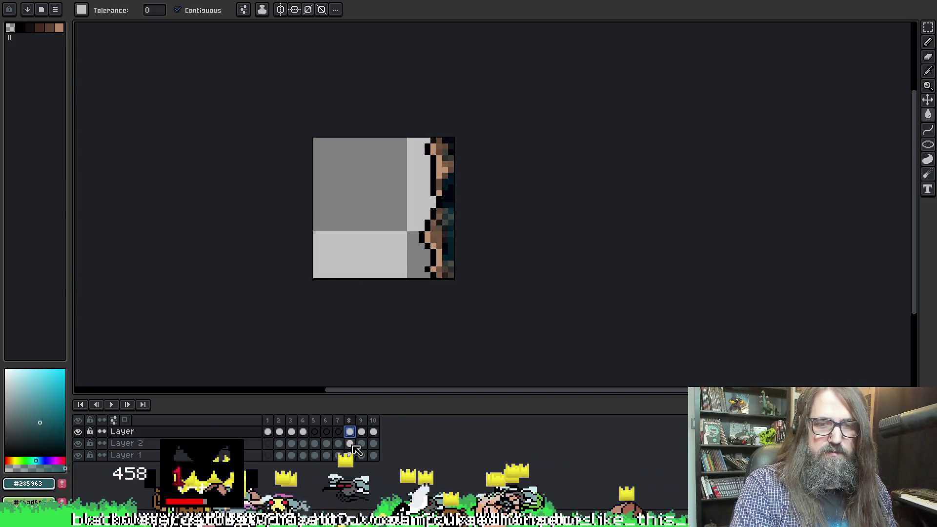
left_click(79, 432)
left_click(78, 432)
left_click(78, 431)
Step: Toggle Layer 2 and the bottom layer to compare edge pixels, ending with the top layer visible
left_click(78, 443)
left_click(79, 444)
left_click(78, 455)
left_click(79, 457)
left_click(78, 443)
left_click(79, 443)
left_click(80, 434)
left_click(80, 433)
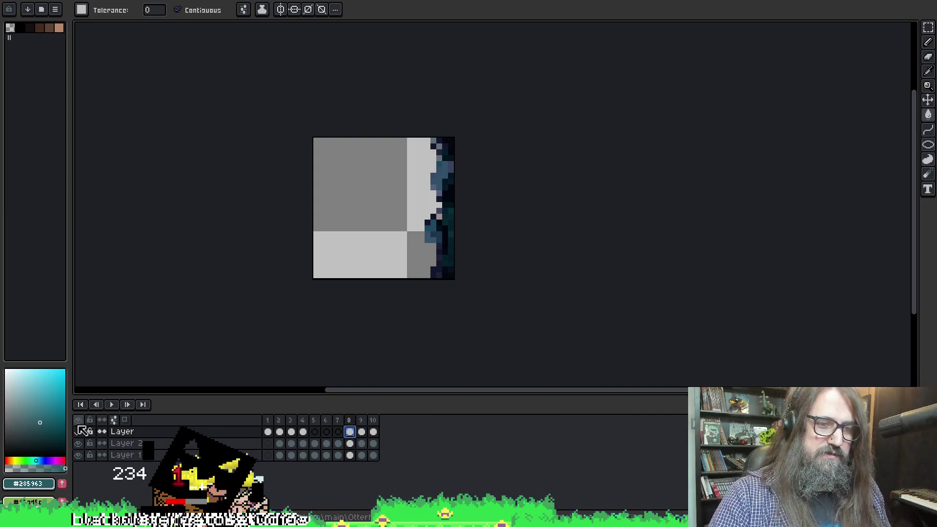
left_click(78, 432)
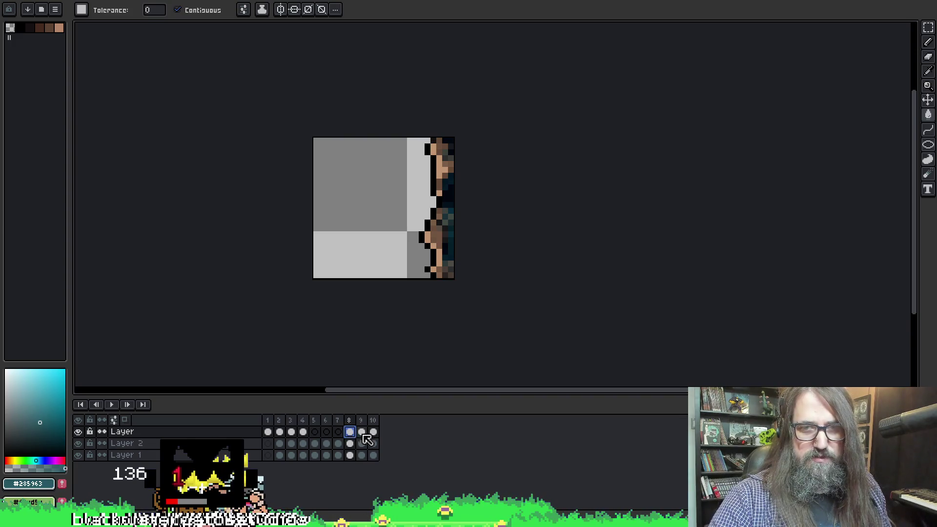
left_click_drag(382, 218, 389, 211)
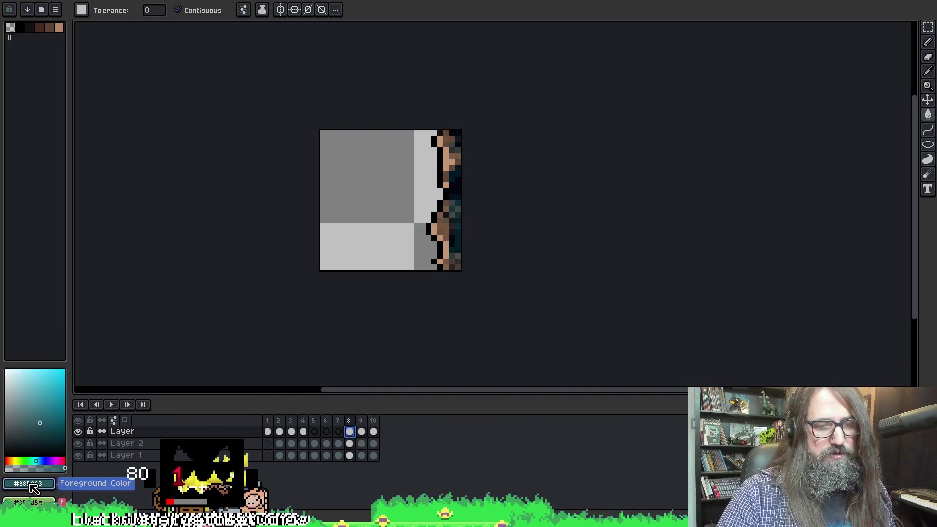
Step: Show the dark teal #285963 in HSV (H 190, S 60, V 39) in the colour editor
left_click(31, 485)
mouse_move(249, 408)
left_mouse_down()
mouse_move(722, 366)
mouse_move(665, 404)
mouse_move(649, 399)
left_mouse_up()
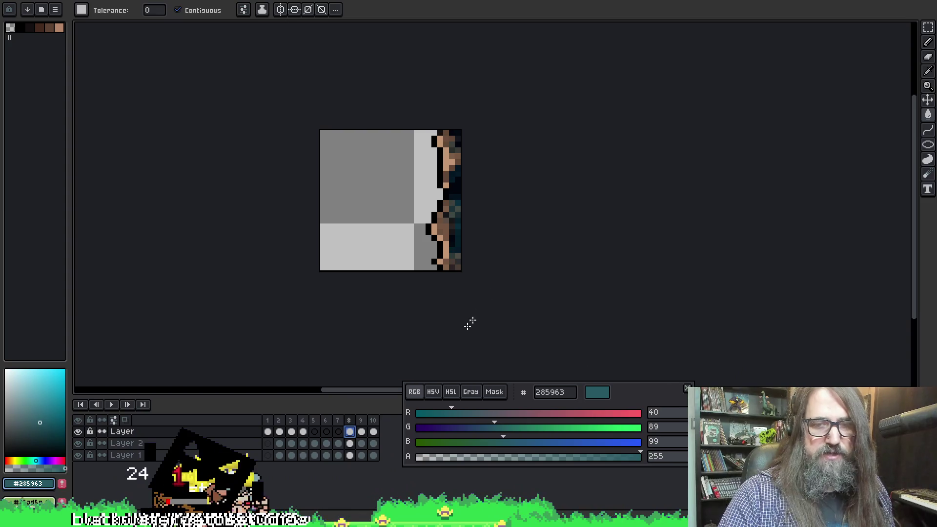
left_click(434, 393)
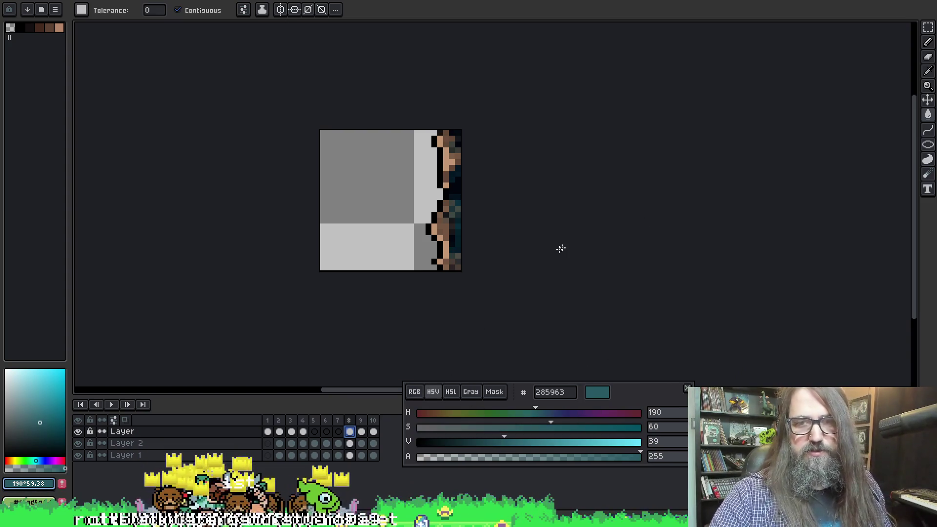
Step: Glance at the tree painting, pan the cave edge tiles into view, and make fills non-contiguous
key("ctrl+Tab")
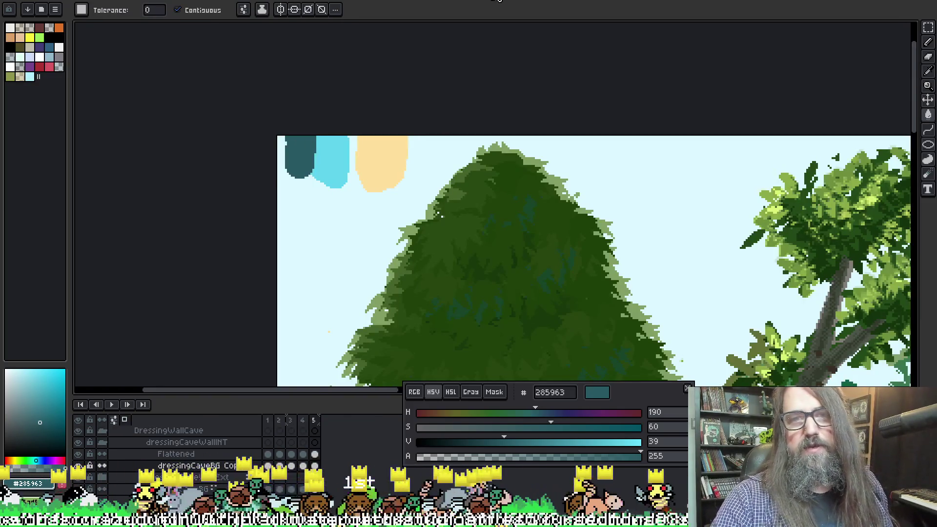
key("ctrl+Tab")
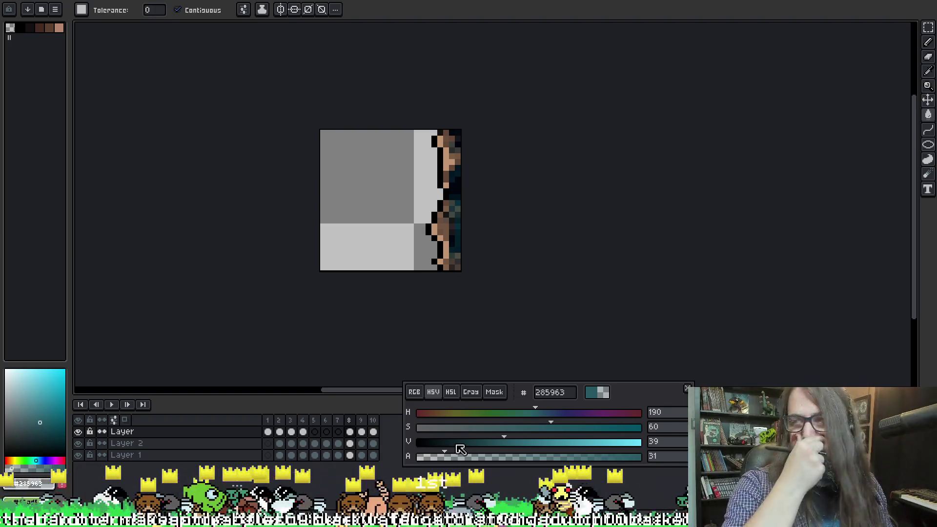
left_click_drag(423, 164, 398, 163)
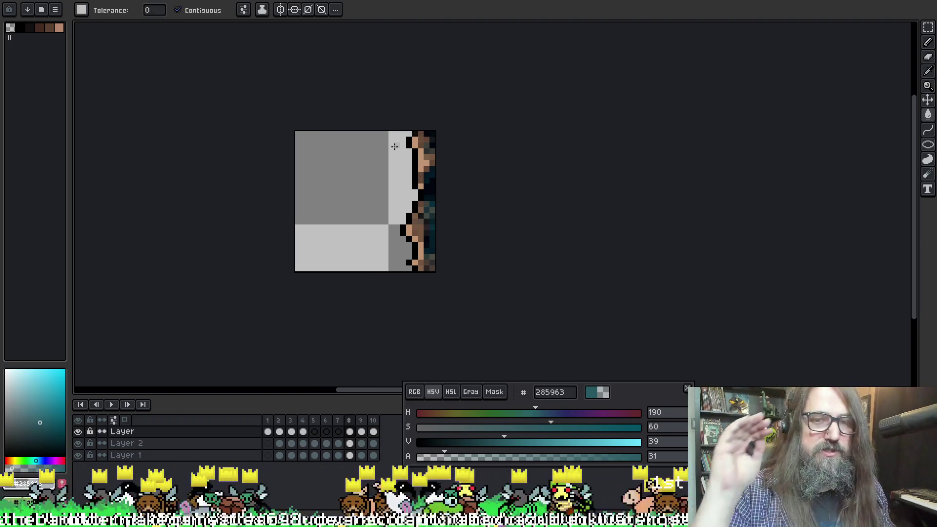
left_click_drag(372, 214, 353, 194)
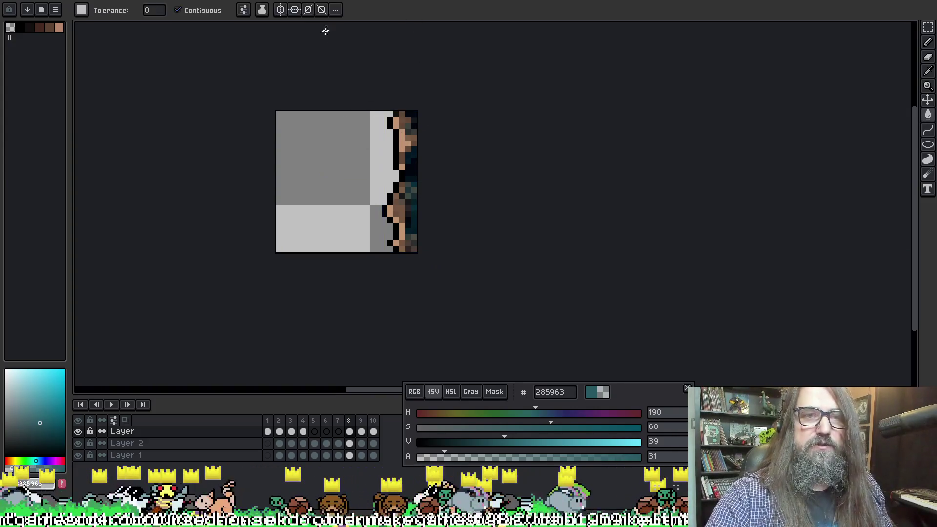
left_click(189, 10)
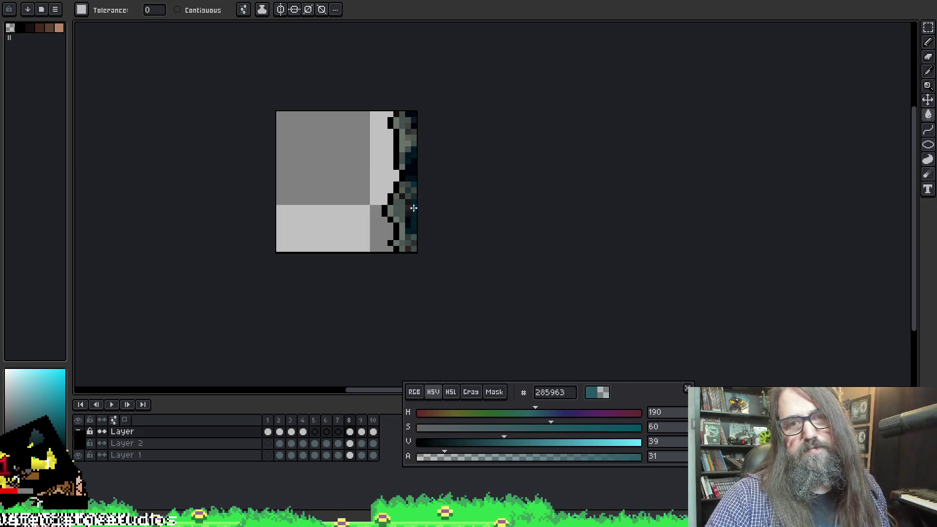
Step: Recolour frame 8's matching edge pixels with the sampled deep blue-teal 072d3b, then go to frame 9
key("alt")
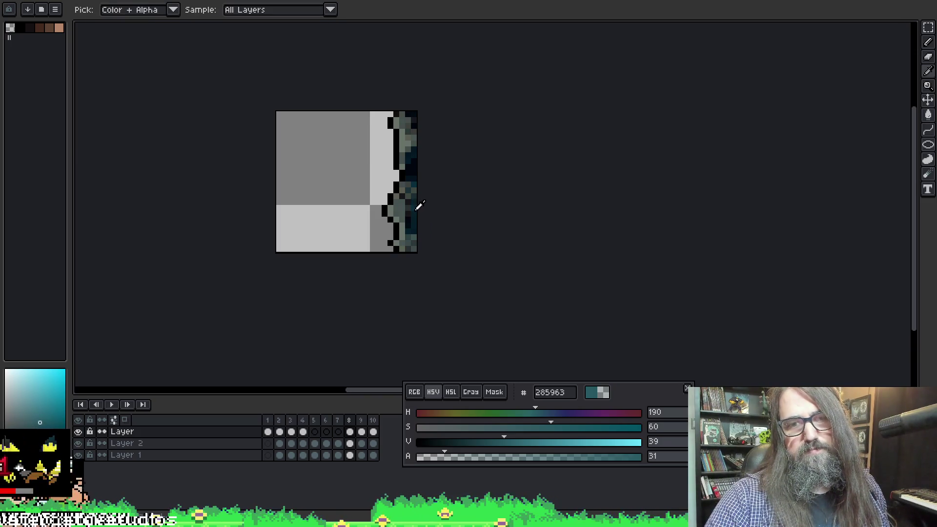
left_click(418, 206, "alt")
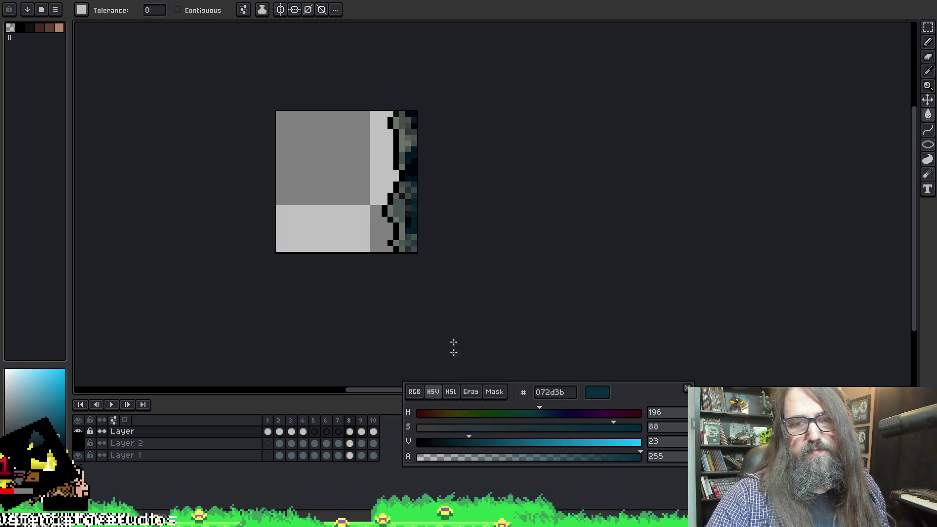
left_click(389, 208)
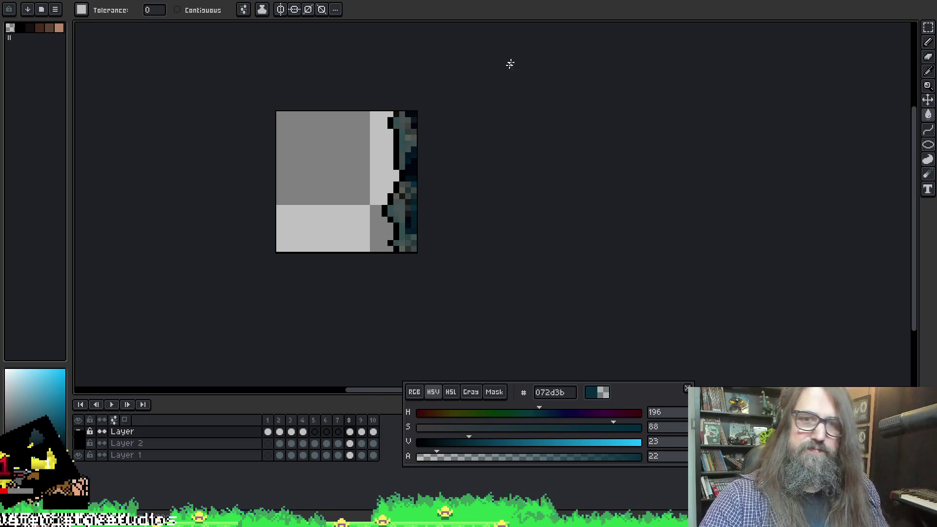
key("period")
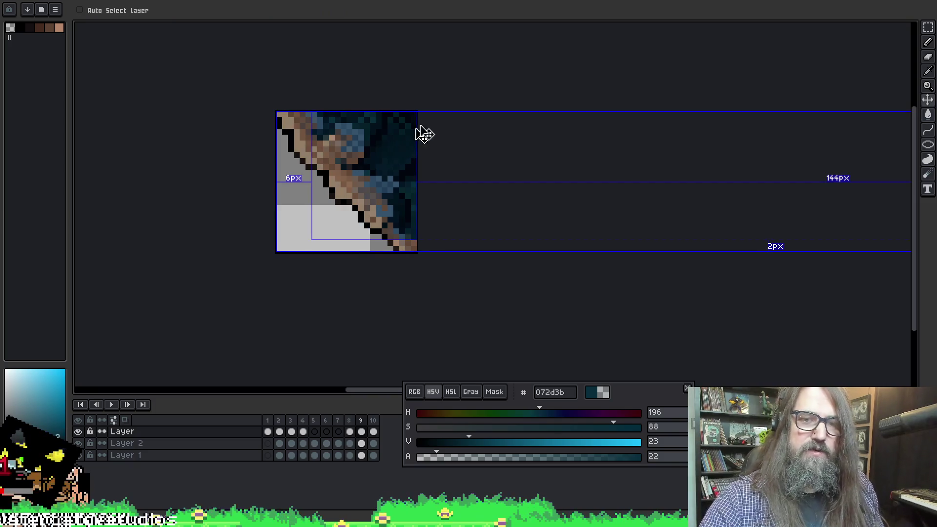
Step: Sample muted teals 324d51 and 454e4c from frame 8's edge, comparing against frames 9 and 10
key("comma")
left_click(405, 163, "alt")
key("period")
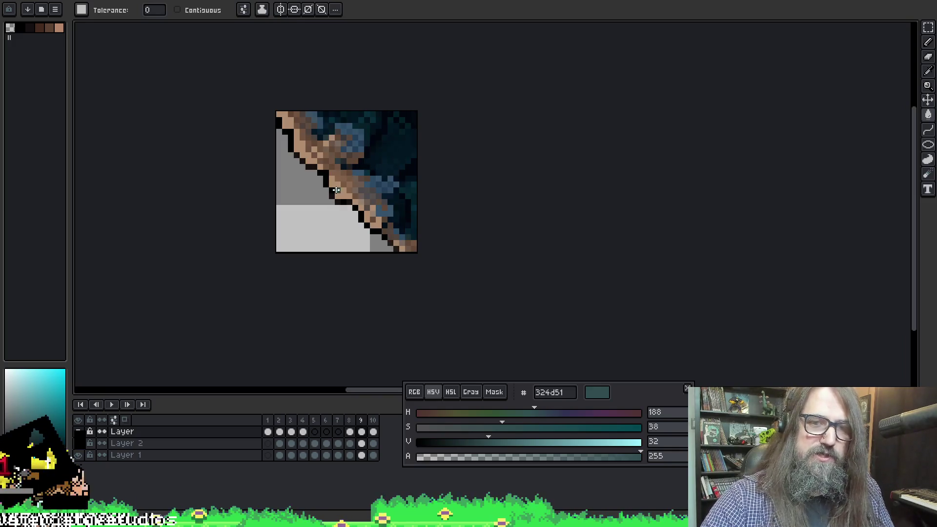
key("period")
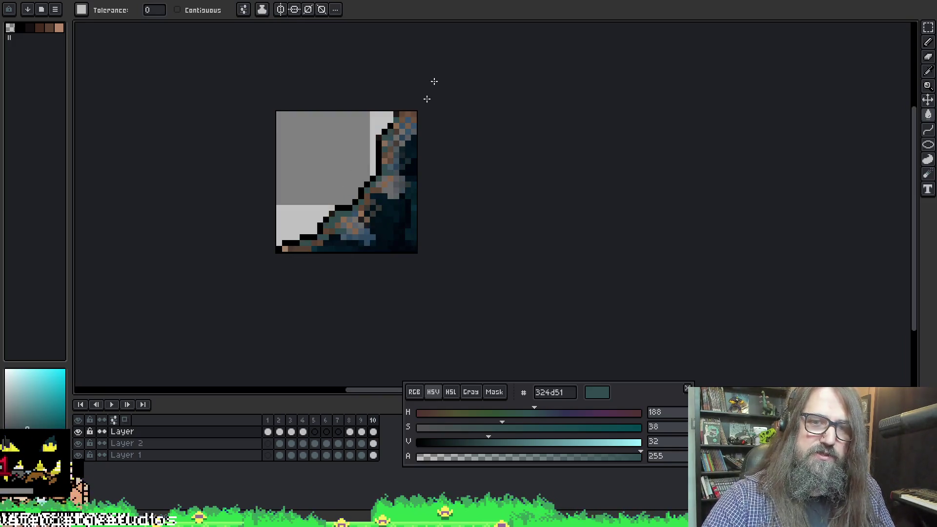
key("comma")
key("comma")
left_click(408, 152, "alt")
key("period")
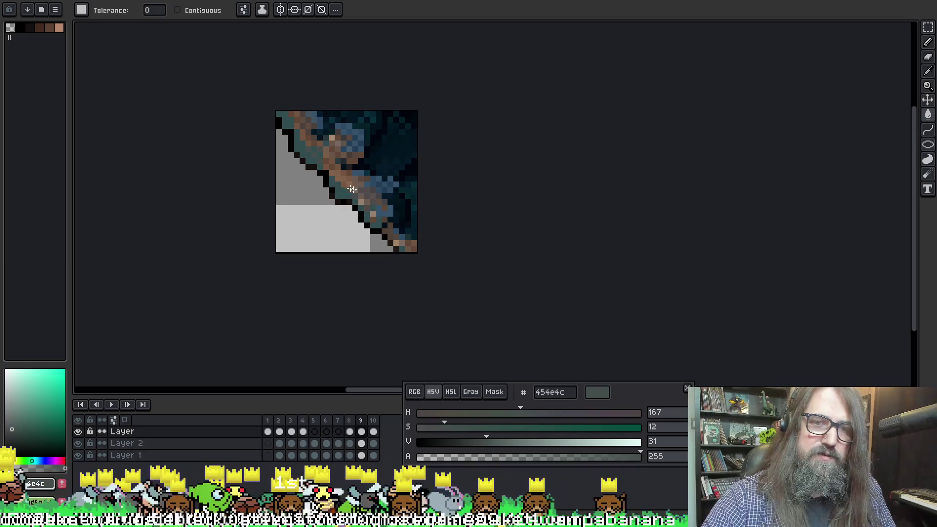
key("period")
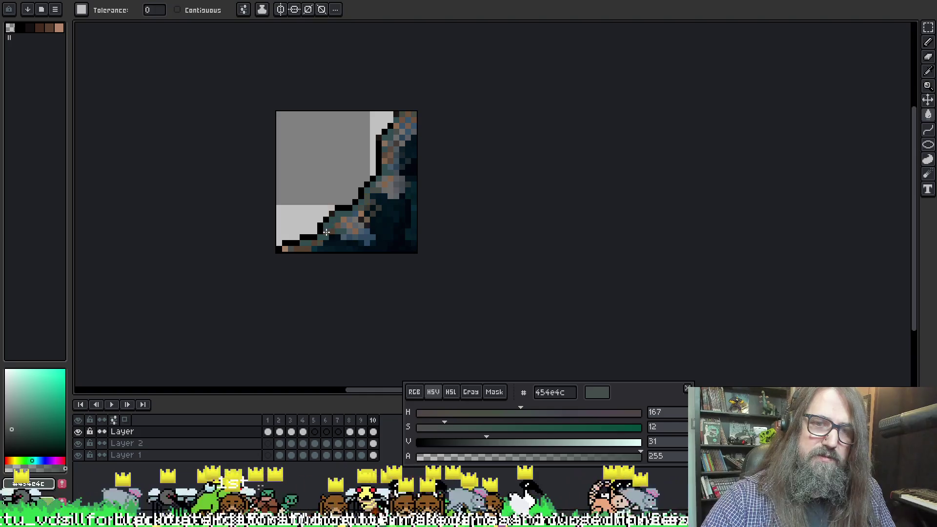
Step: Sample the grey-teal 455151 from frame 8 and compare it across frames 7 to 10
key("comma")
key("comma")
key("period")
key("comma")
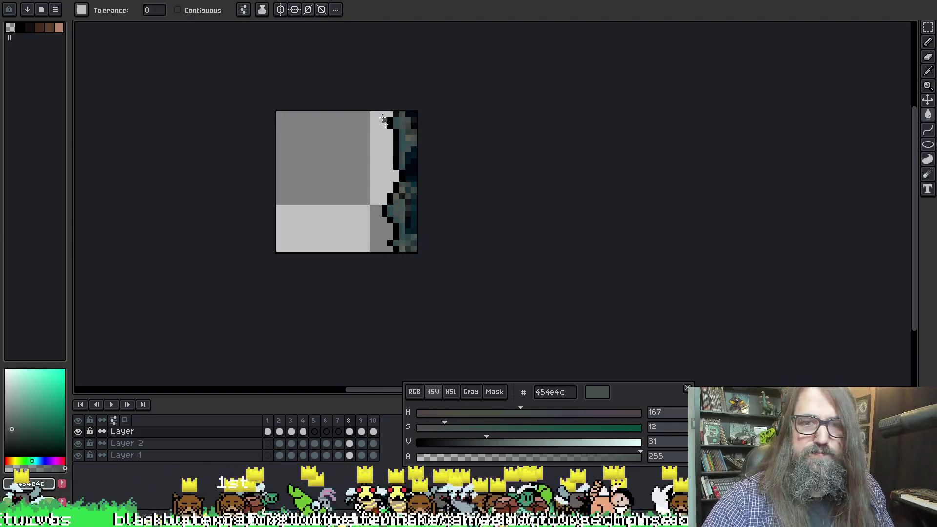
left_click(395, 209, "alt")
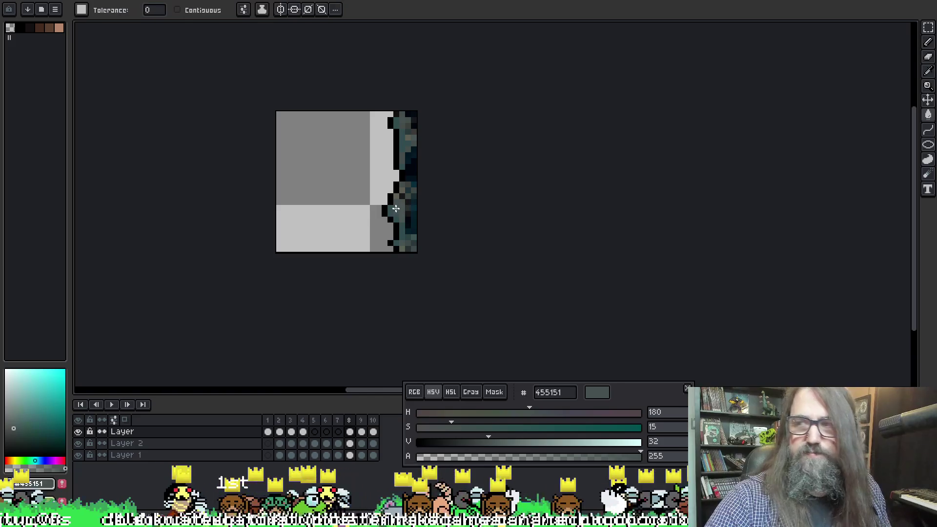
key("period")
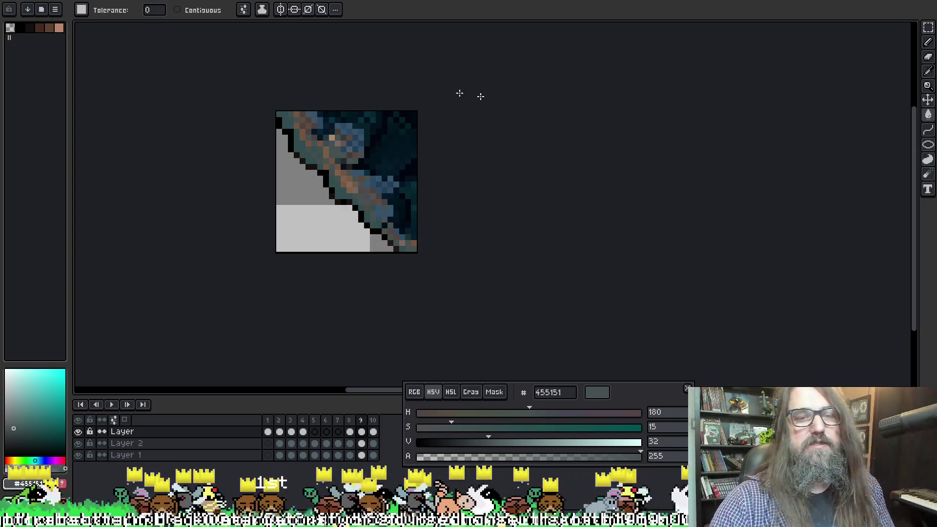
key("comma")
key("comma")
key("period")
key("period")
key("period")
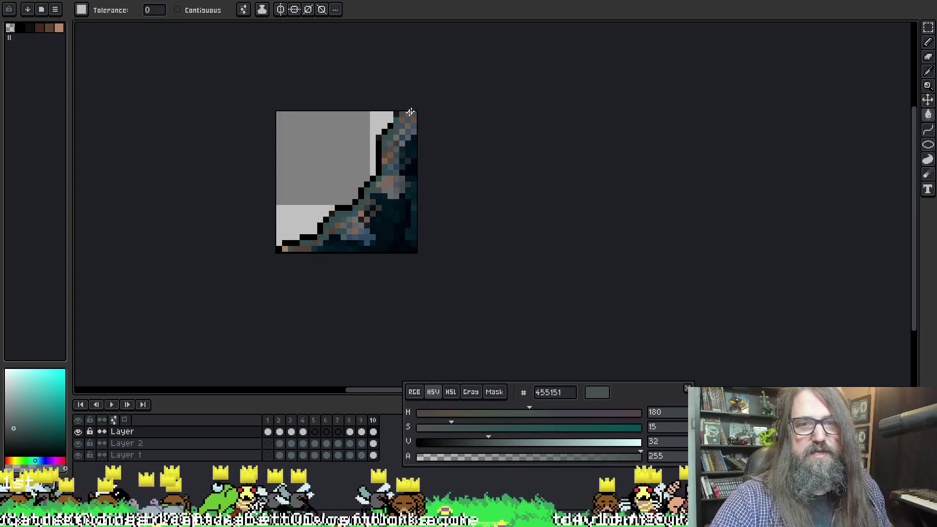
key("comma")
key("comma")
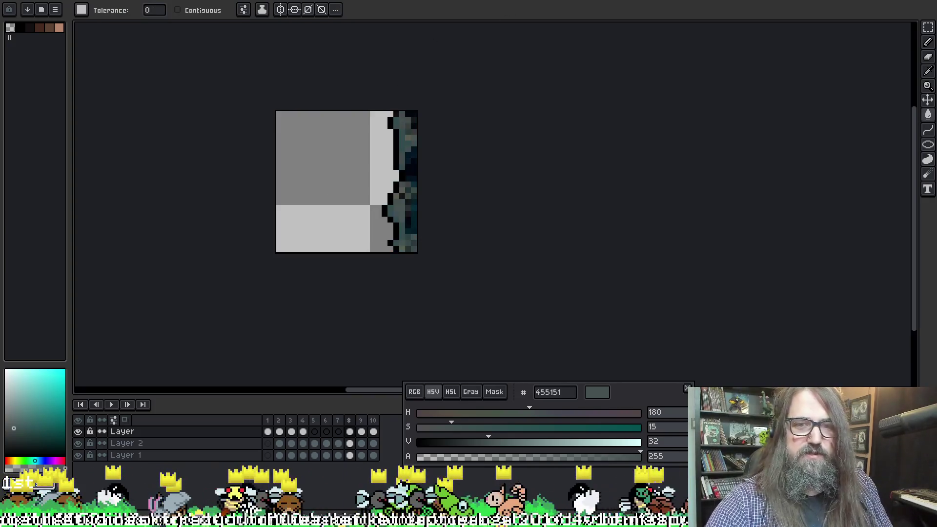
Step: Sample muted teal 324d51 on frame 9, return to frame 8, and cycle the tools and palette colour
key("period")
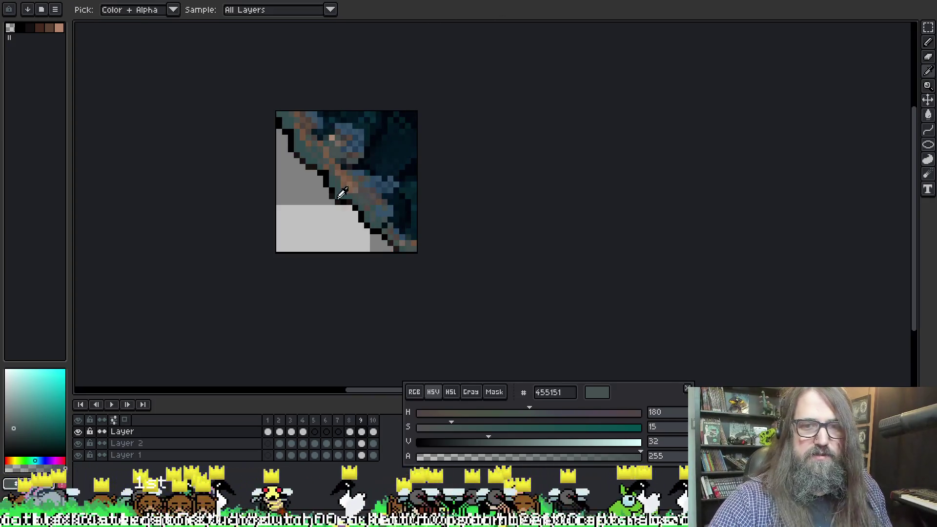
left_click(383, 142, "alt")
key("comma")
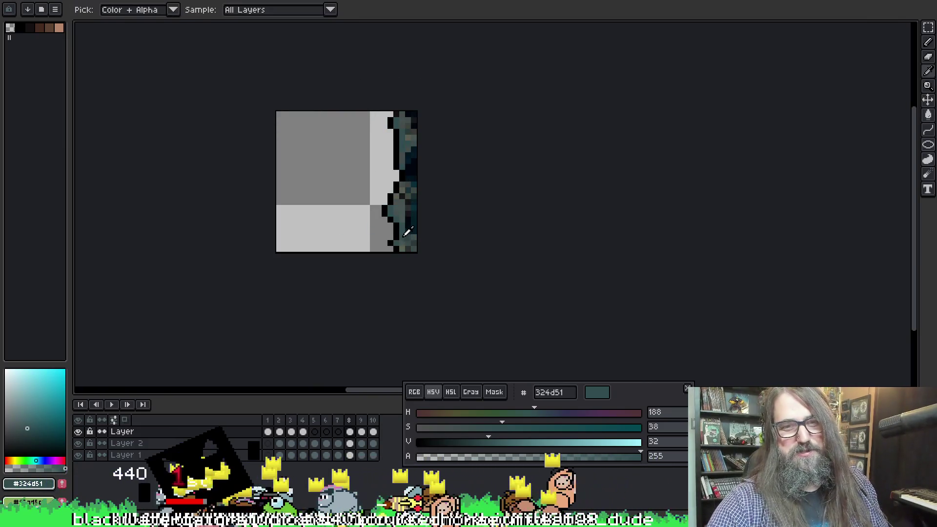
key("b")
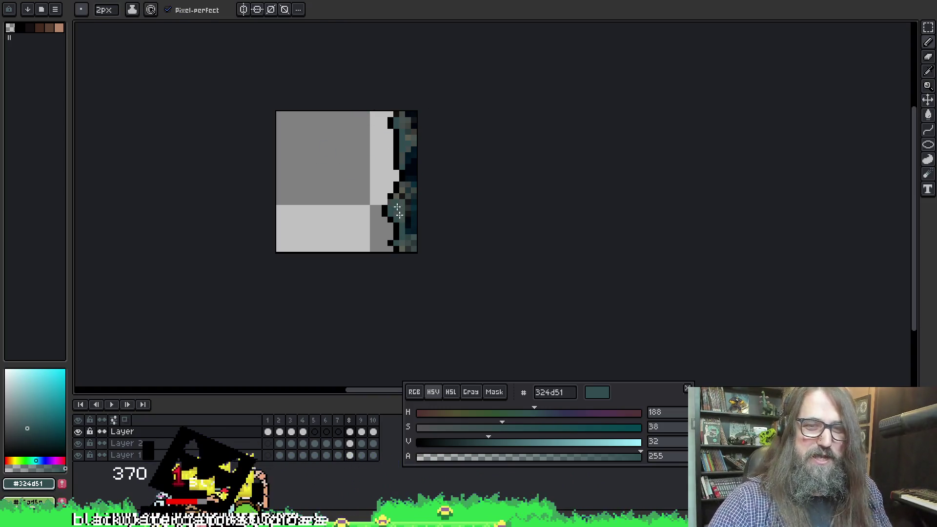
key("alt")
key("w")
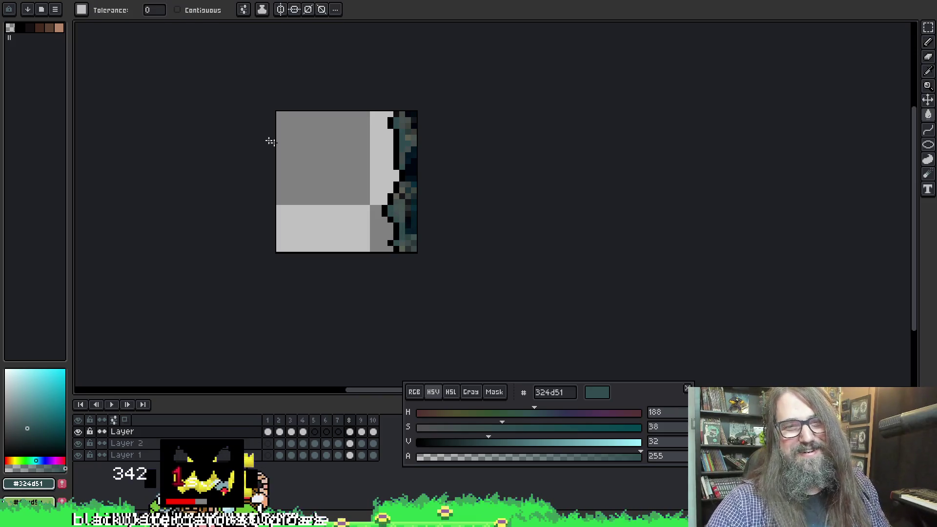
key("bracketright")
key("bracketright")
key("bracketright")
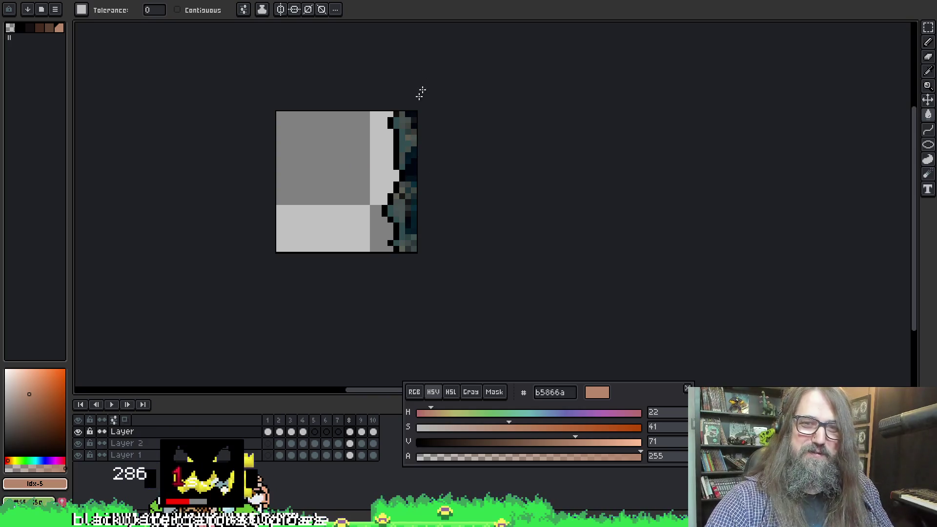
Step: Resample 324d51, then settle on grey-teal 495654 from frame 8's edge and advance to frame 9
key("i")
left_click(406, 139)
key("w")
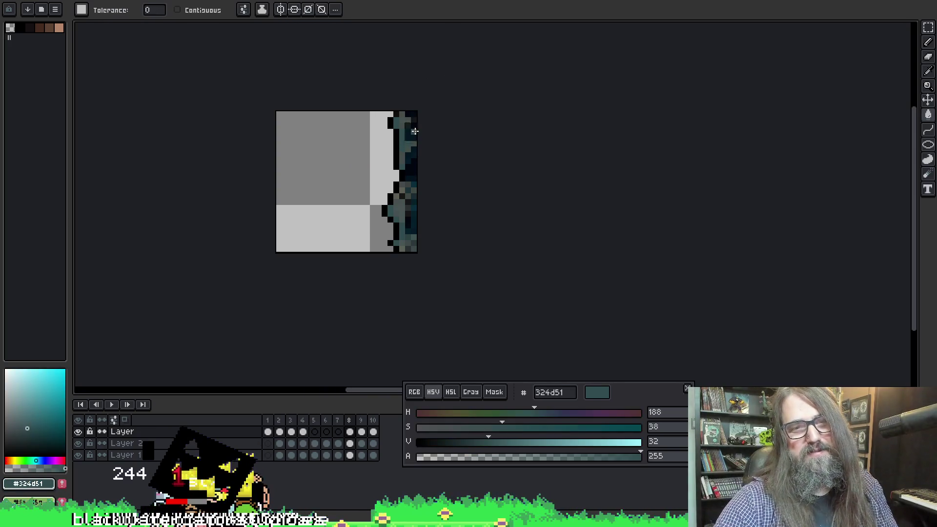
key("period")
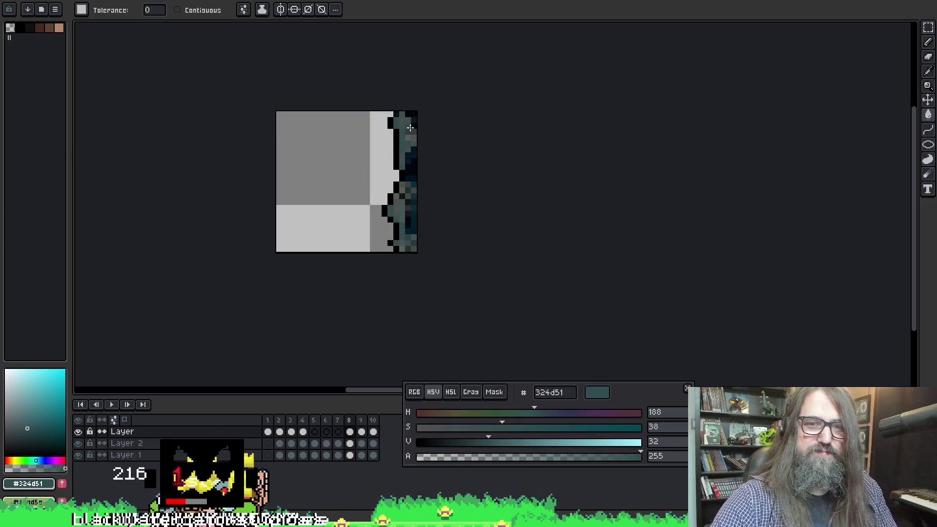
key("comma")
key("i")
left_click(405, 204)
key("w")
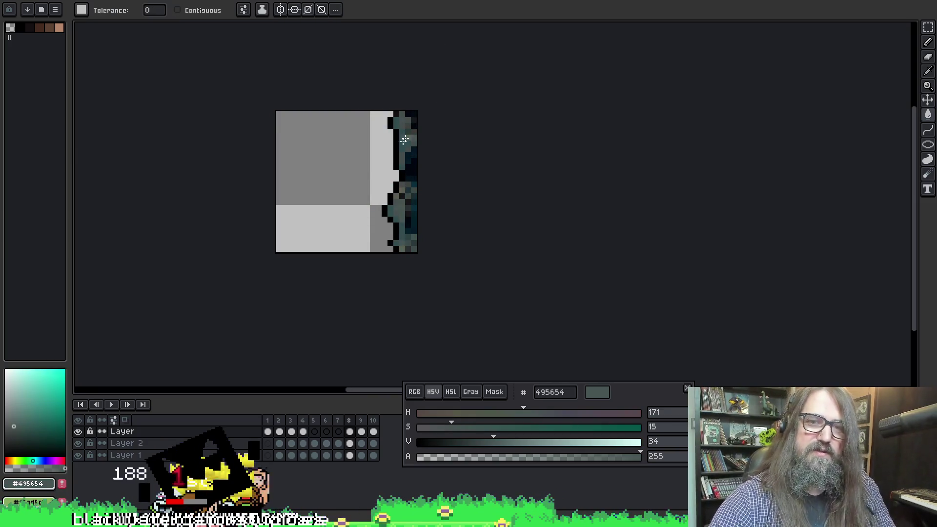
key("period")
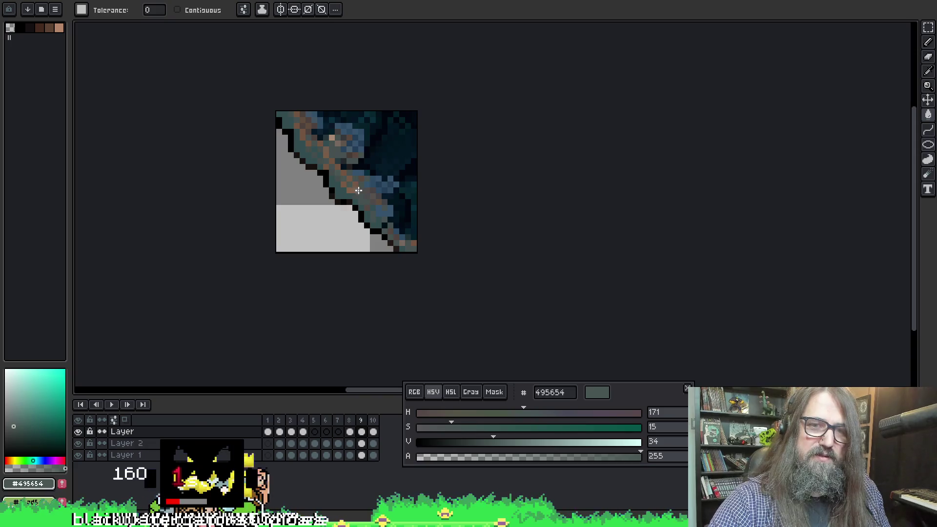
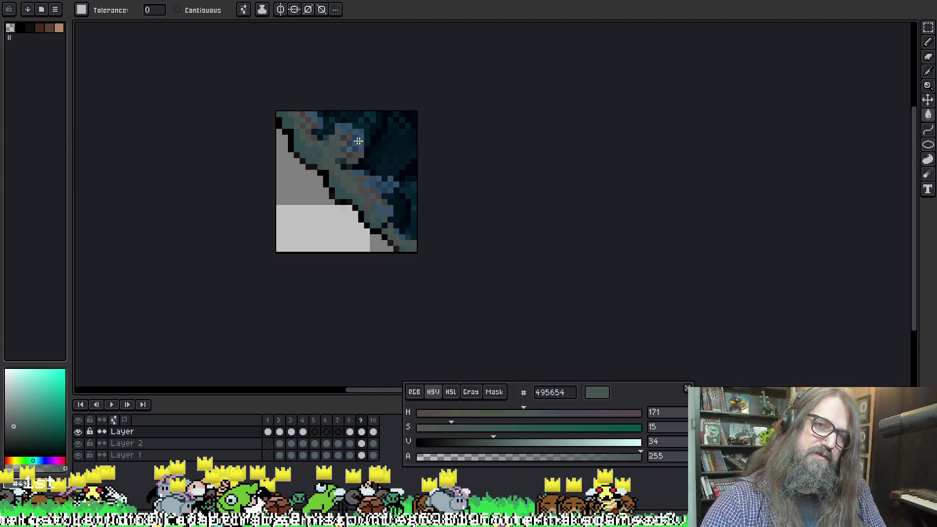
Step: Sample dark grey 37383b, then dark teal 1a3036 from frame 8, and return to frame 9
key("i")
left_click(347, 132)
key("b")
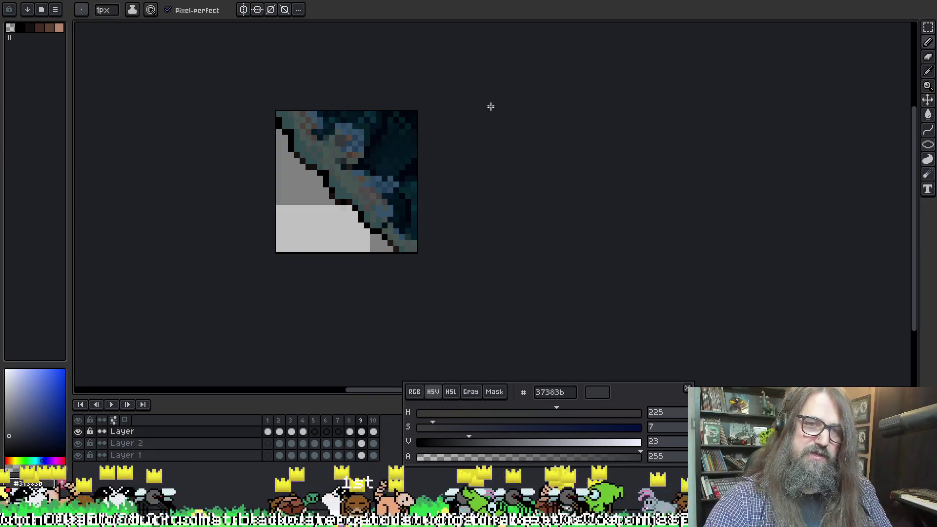
key("ctrl")
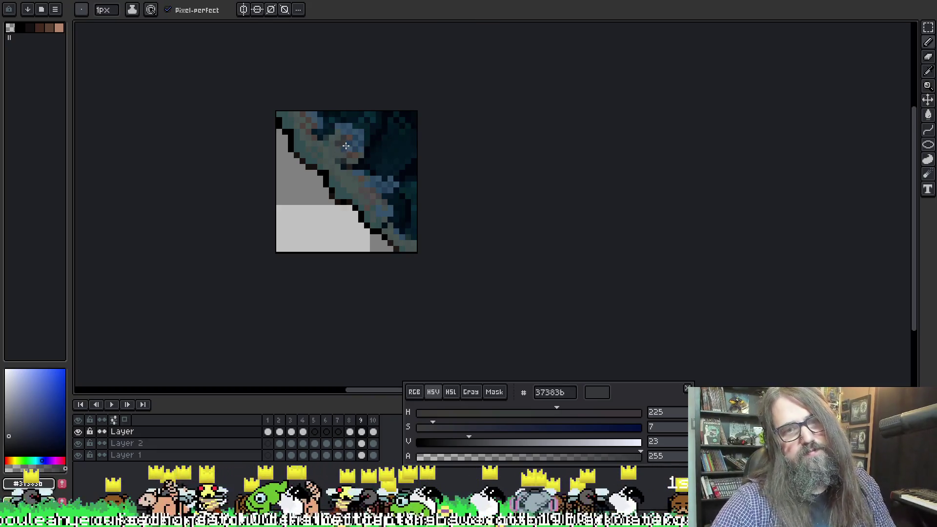
key("comma")
left_click(405, 189, "alt")
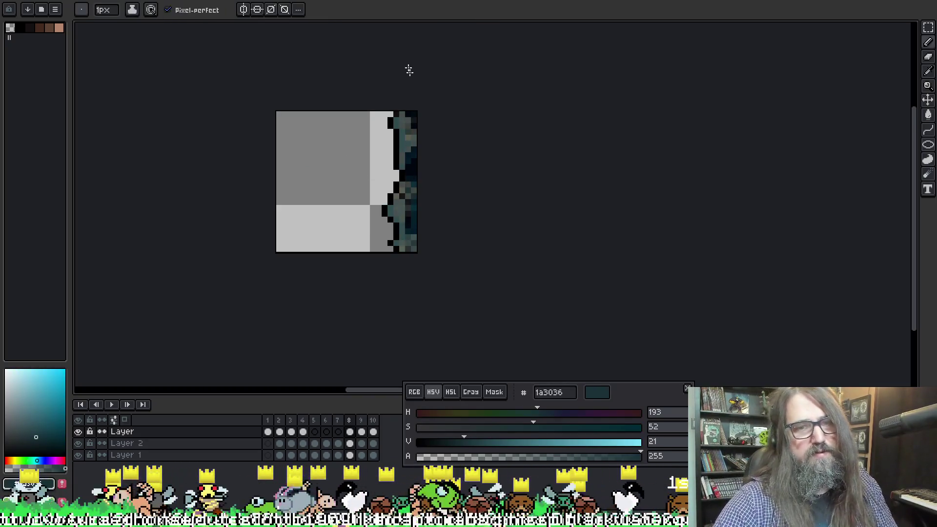
key("period")
Step: Try a dark teal bucket fill on frame 9, then undo it
key("g")
left_click(303, 126)
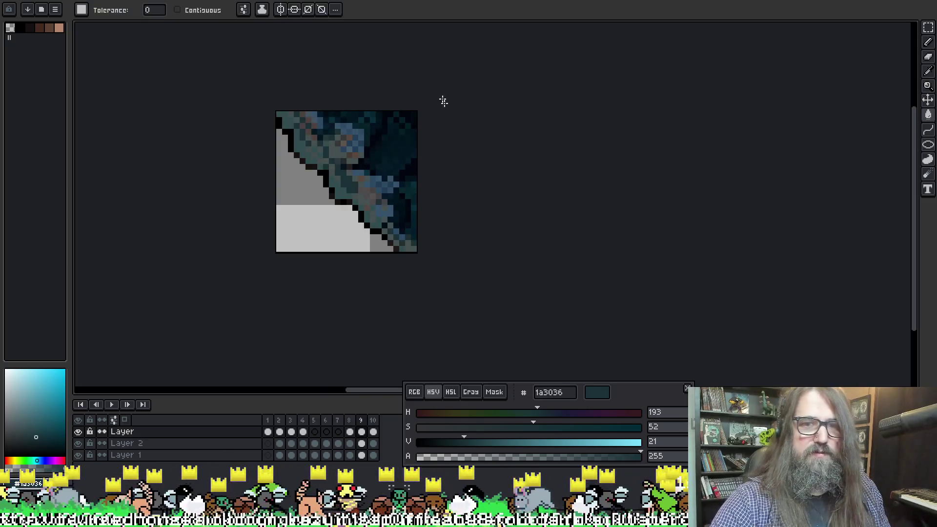
key("ctrl+z")
Step: Re-sample grey 3e4340, then dark teal 1a3036 from frame 8, ending on frame 9
key("Left")
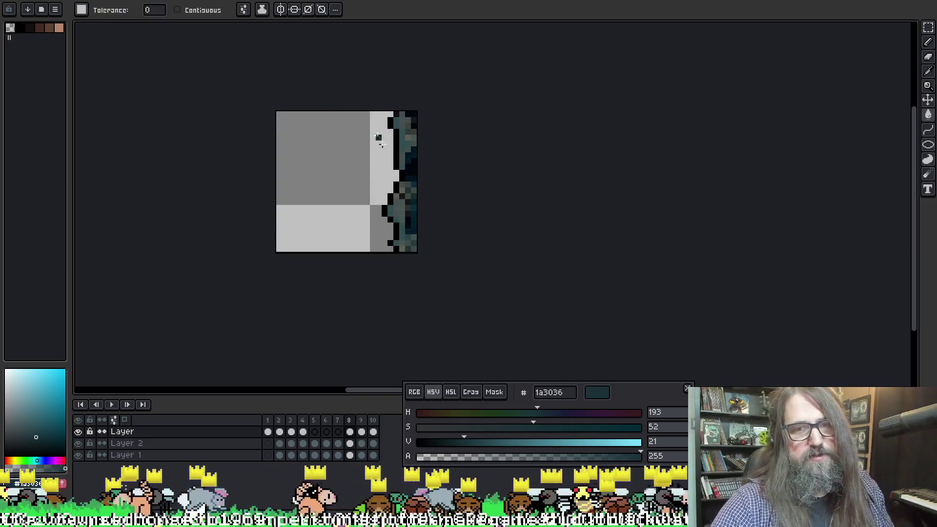
key("i")
left_click(412, 186)
key("g")
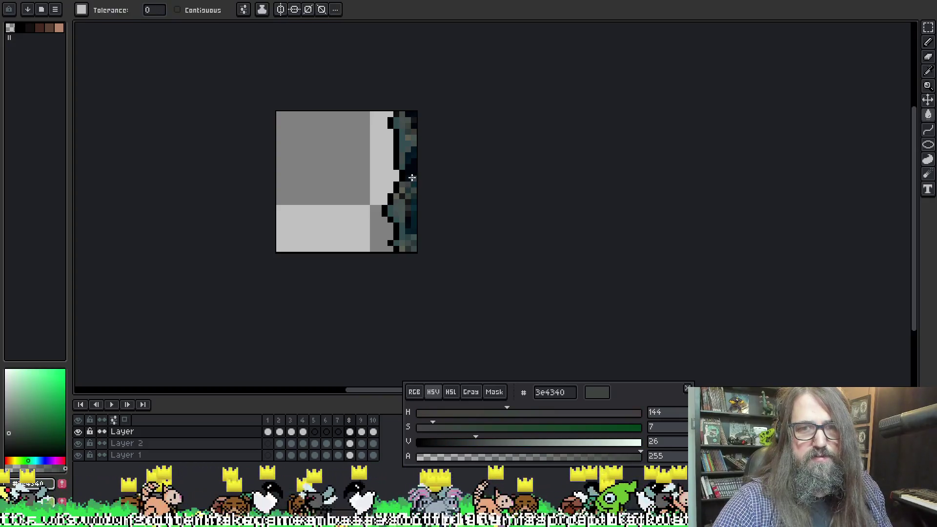
key("Right")
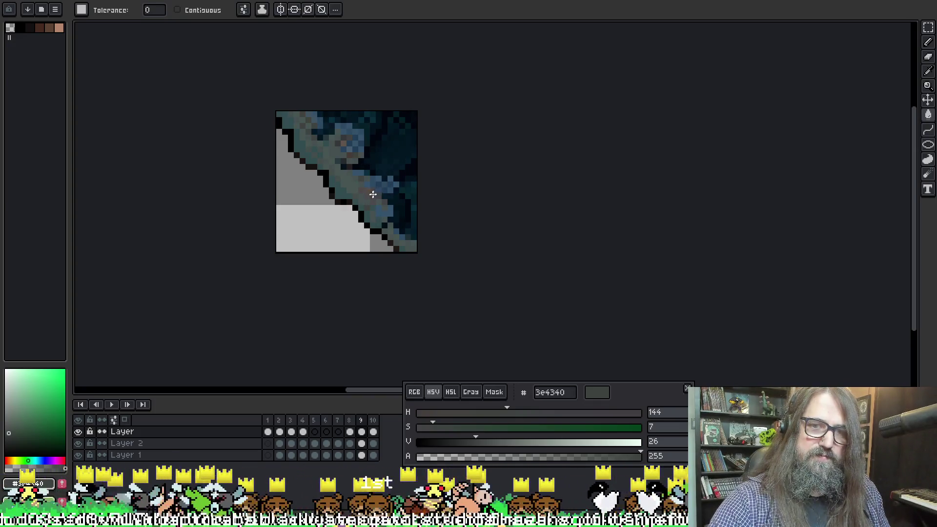
key("Left")
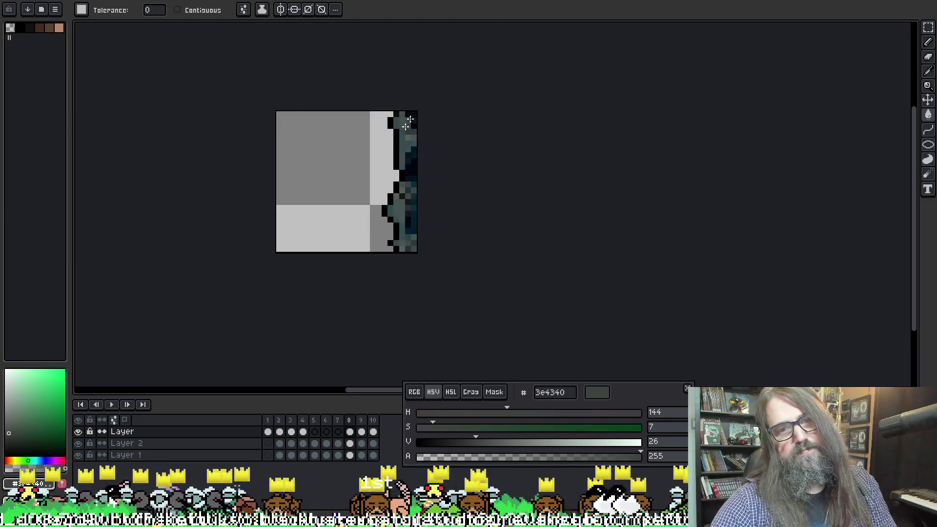
key("alt")
left_click(412, 186, "alt")
key("Right")
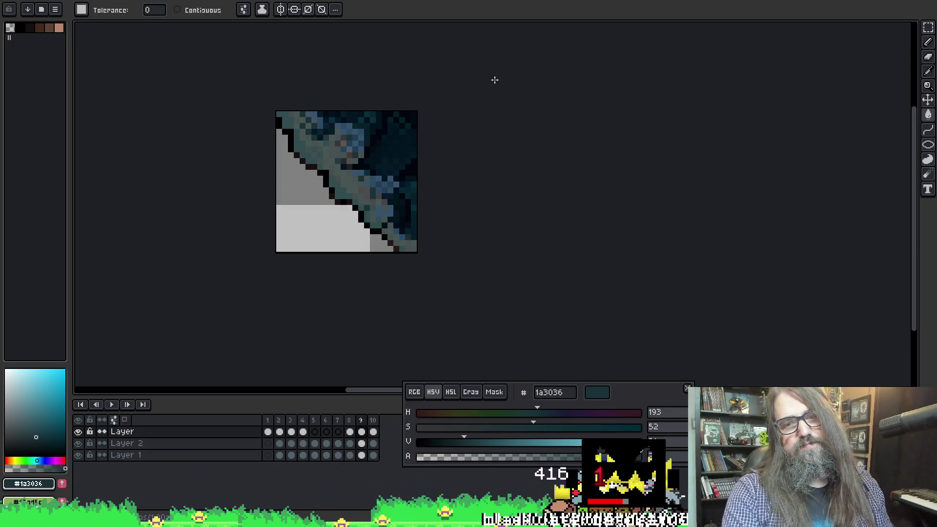
Step: Show the animation preview window and move it next to the canvas
scroll(494, 80, "down", 2)
scroll(497, 150, "up", 1)
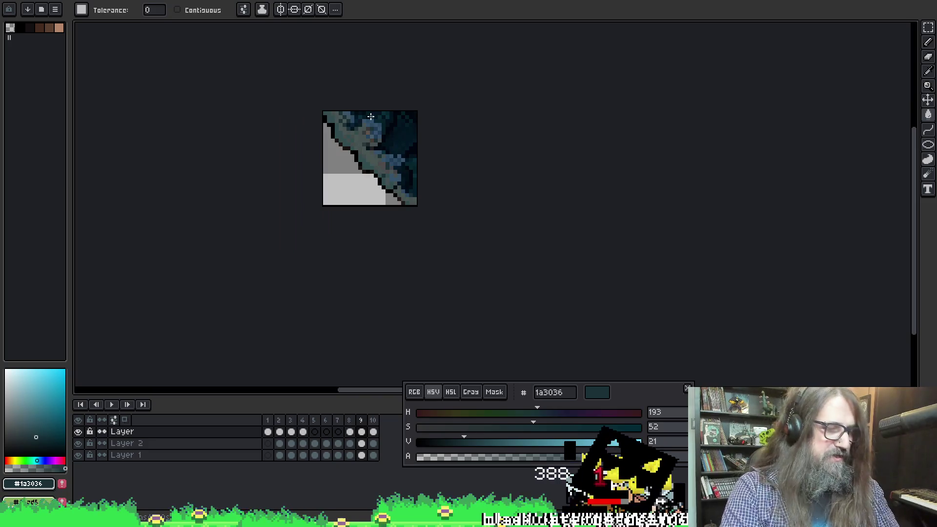
key("F7")
left_click_drag(828, 312, 686, 220)
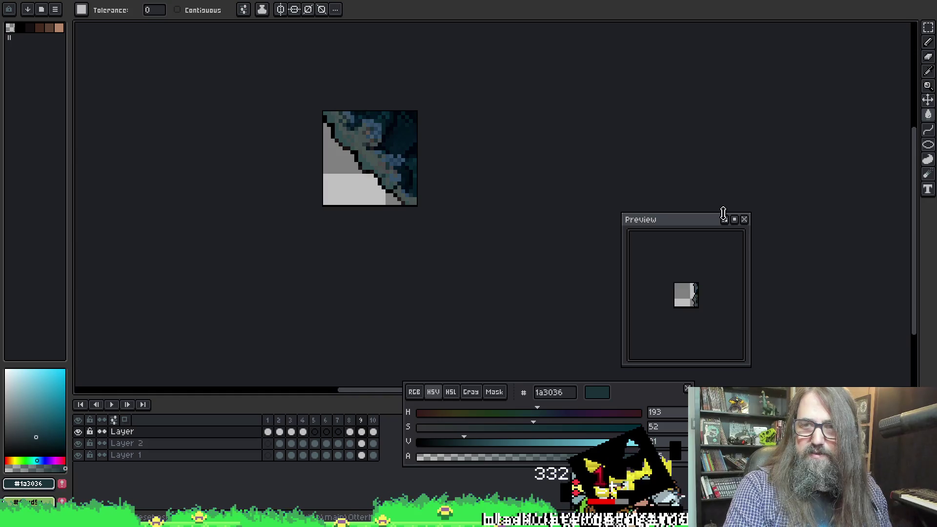
Step: Pause the preview and sample blues 2d4a63 and 35526b, then opaque blue-grey 324d5c
left_click(735, 220)
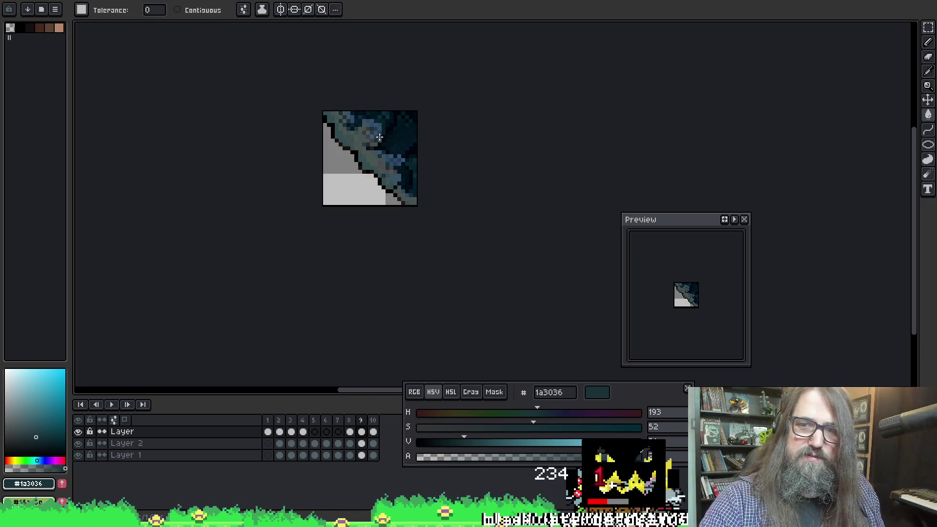
key("comma")
key("comma")
key("comma")
key("comma")
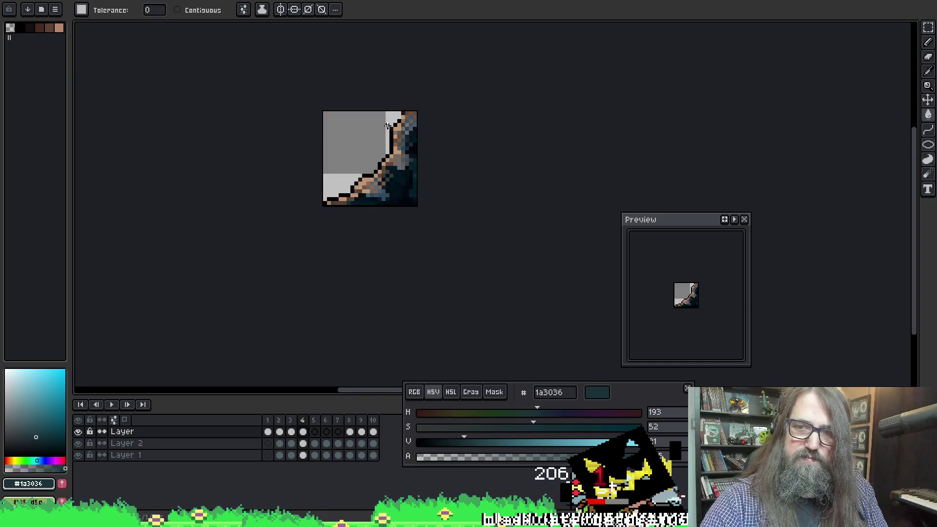
key("period")
key("period")
key("period")
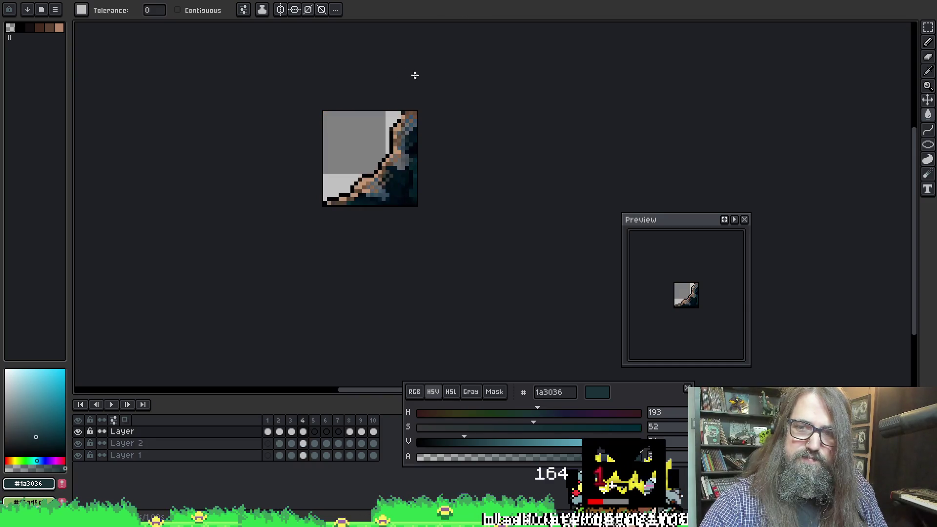
key("period")
key("period")
key("period")
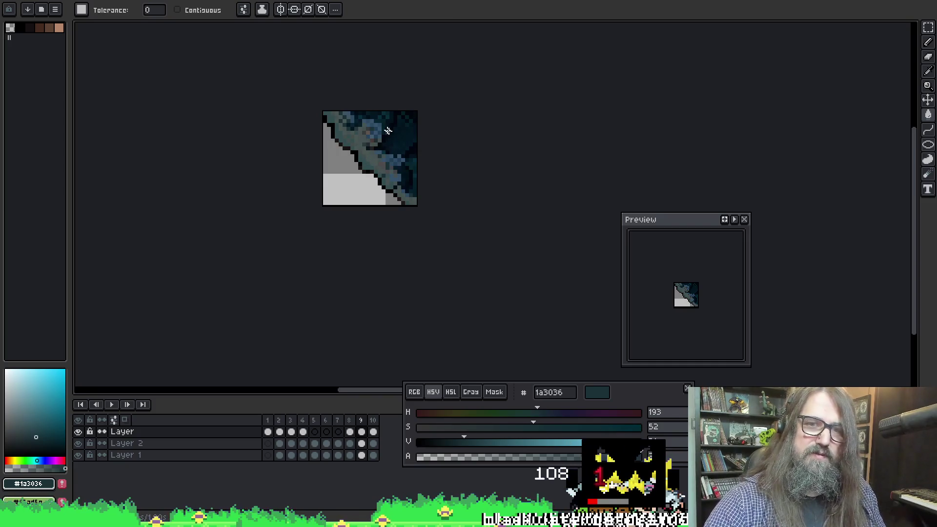
left_click(370, 119, "alt")
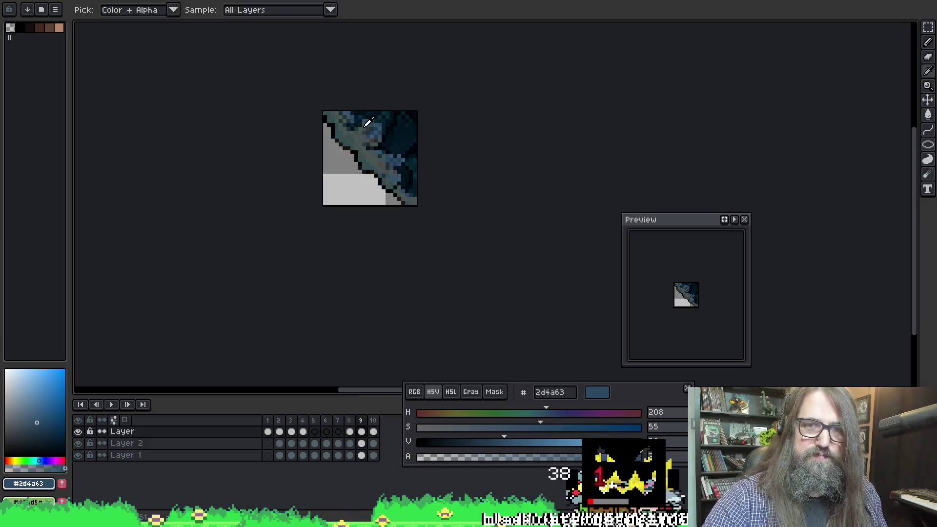
left_click(374, 117, "alt")
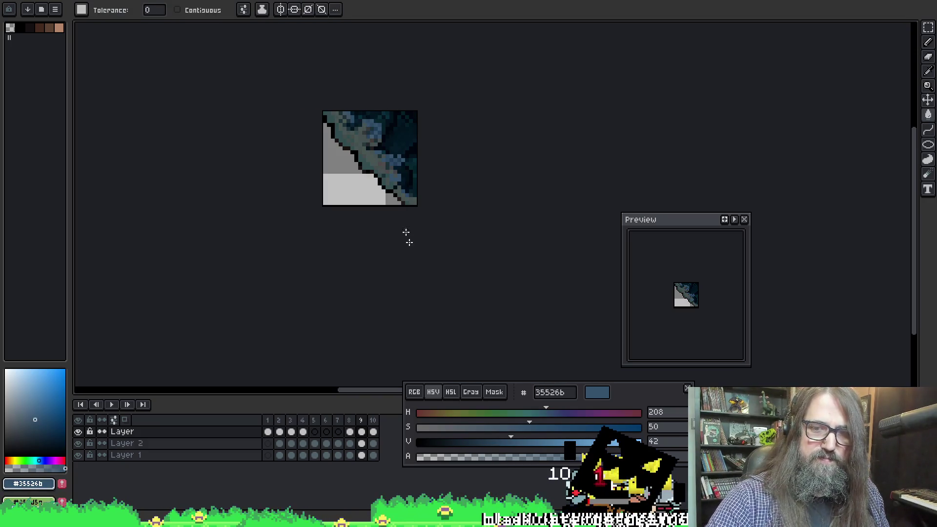
left_click(451, 456)
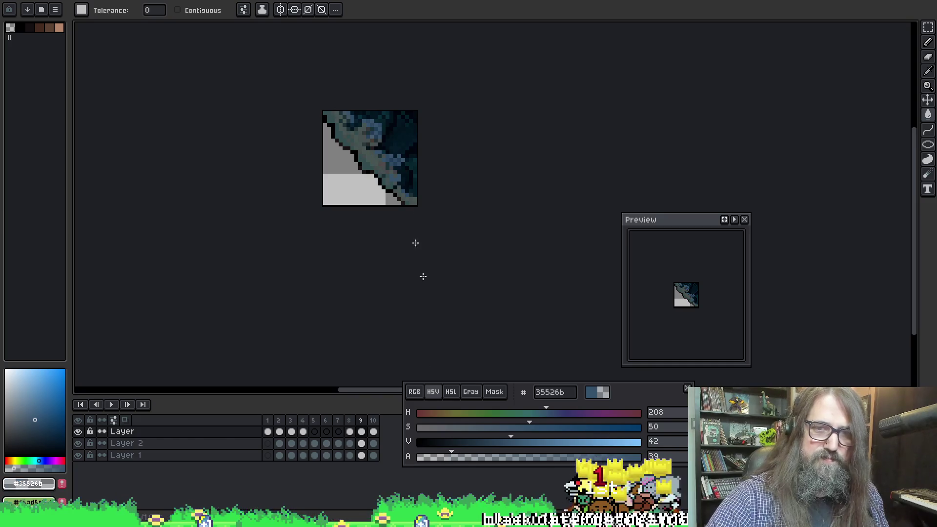
left_click(341, 132, "alt")
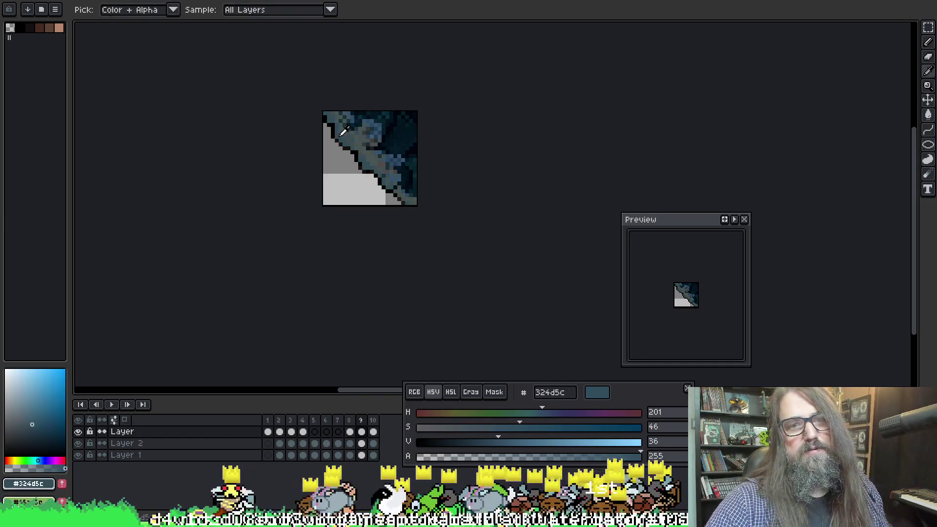
Step: Sample teal-grey 495654 from frame 9 and darken frame 10's diagonal water edge
key("comma")
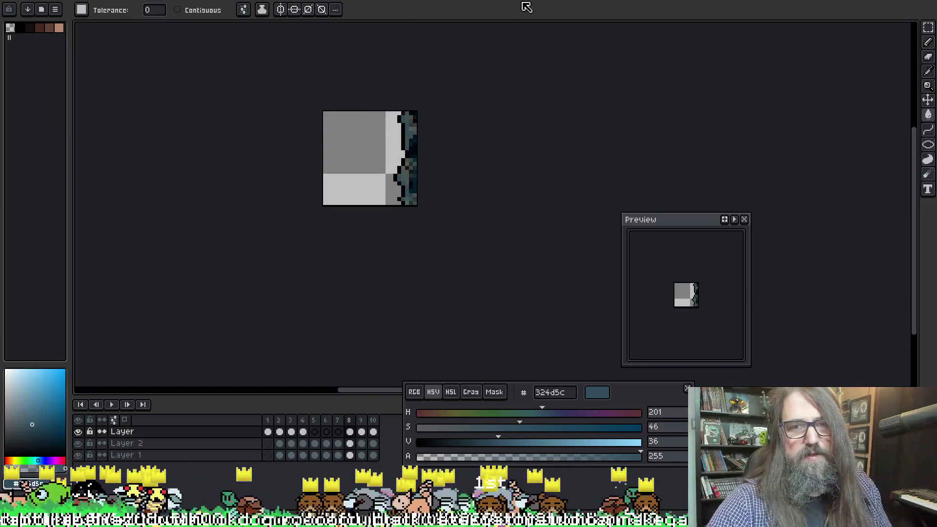
key("period")
key("period")
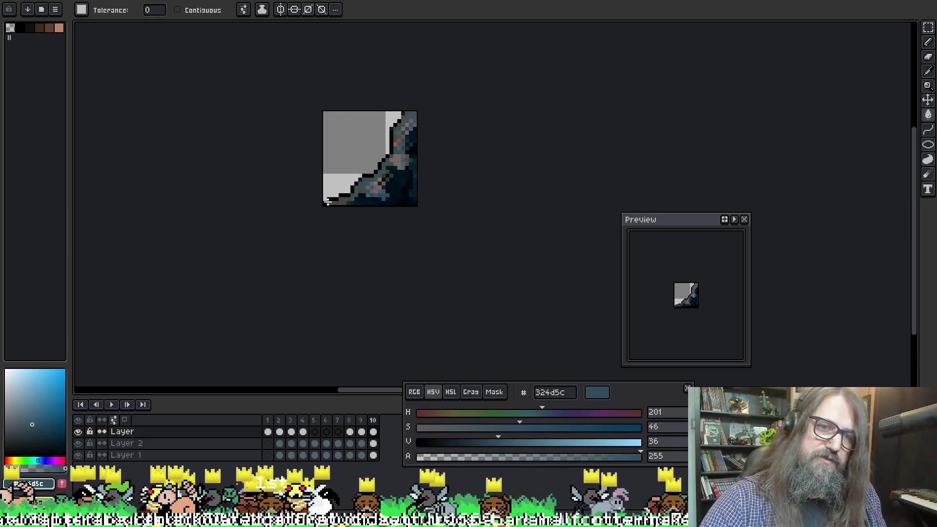
key("comma")
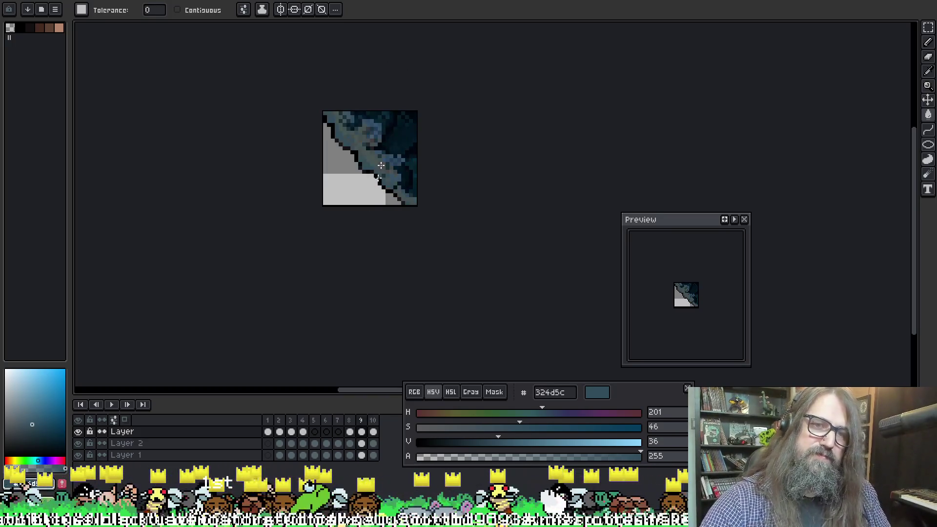
left_click(377, 153, "alt")
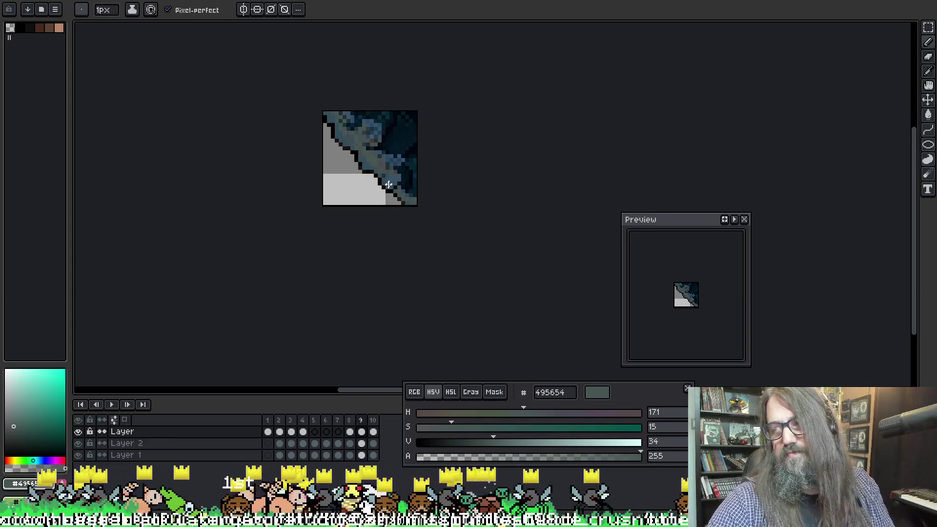
key("period")
left_click_drag(391, 162, 395, 159)
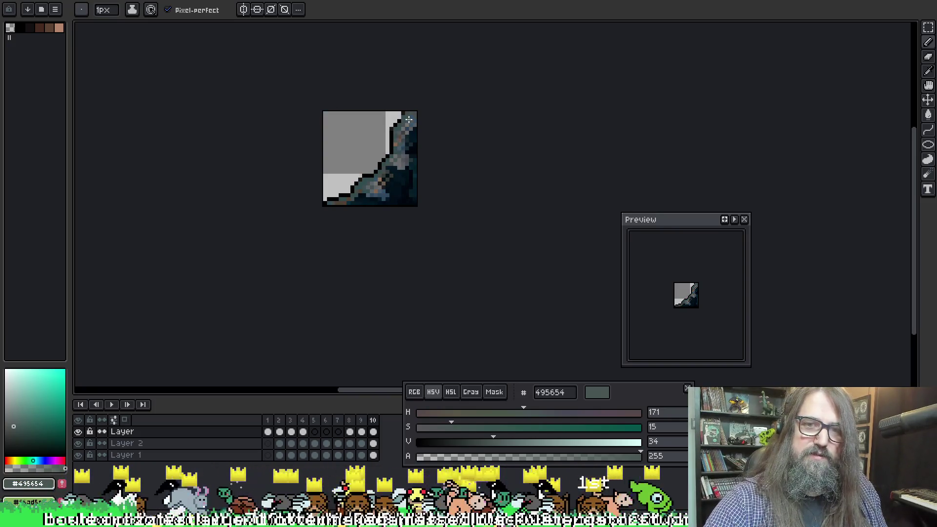
left_click_drag(399, 141, 401, 127)
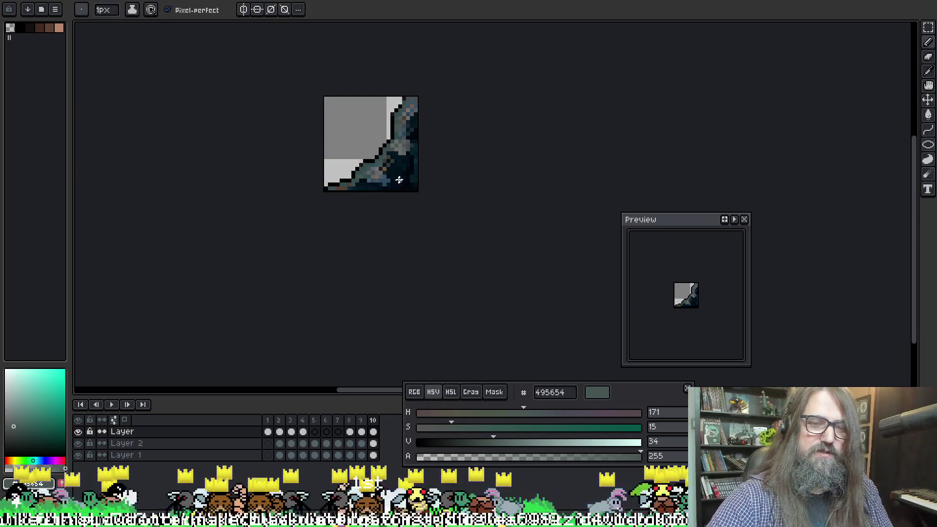
Step: Touch up lower-outline pixels with grey-brown 78716c and teal 455151, repainting an orange pixel
scroll(461, 143, "up", 1)
scroll(461, 144, "up", 1)
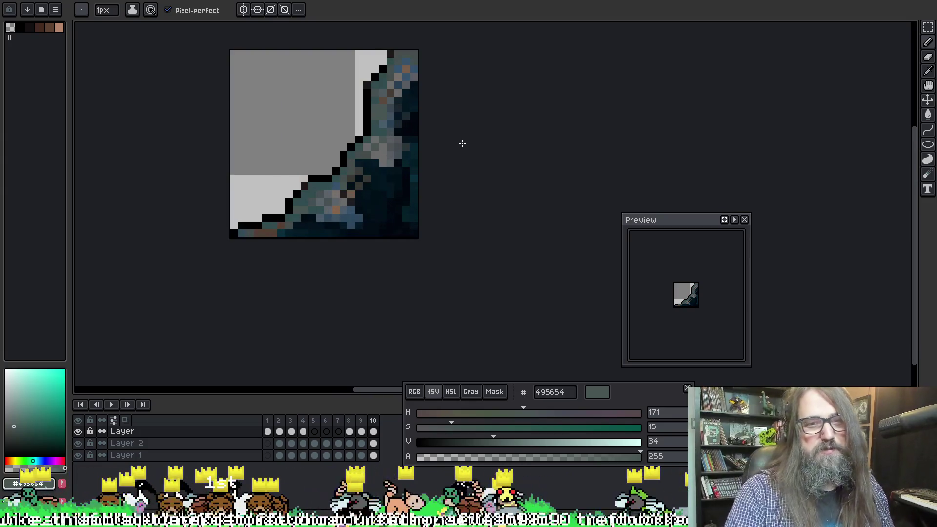
left_click_drag(335, 194, 353, 207)
left_click(354, 205, "alt")
left_click(299, 237)
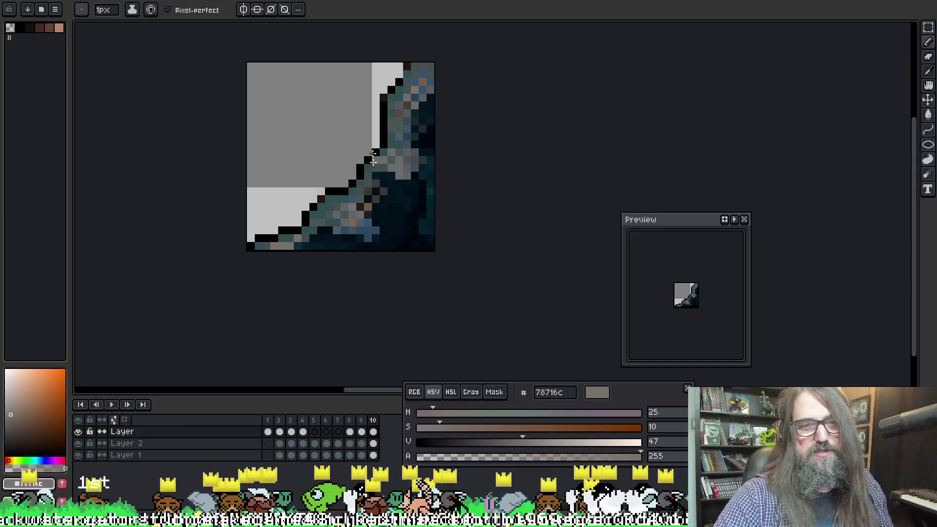
key("space")
left_click_drag(389, 96, 386, 118)
left_click(400, 132, "alt")
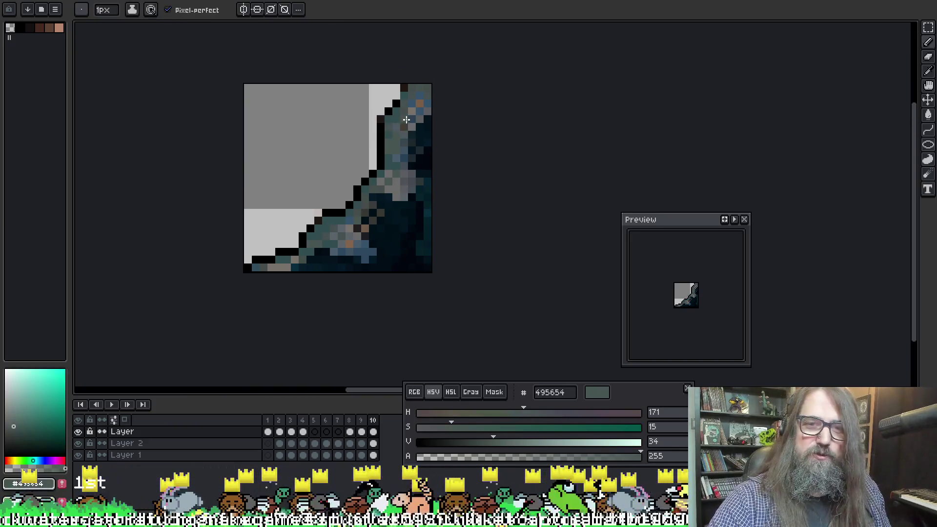
left_click(421, 100, "alt")
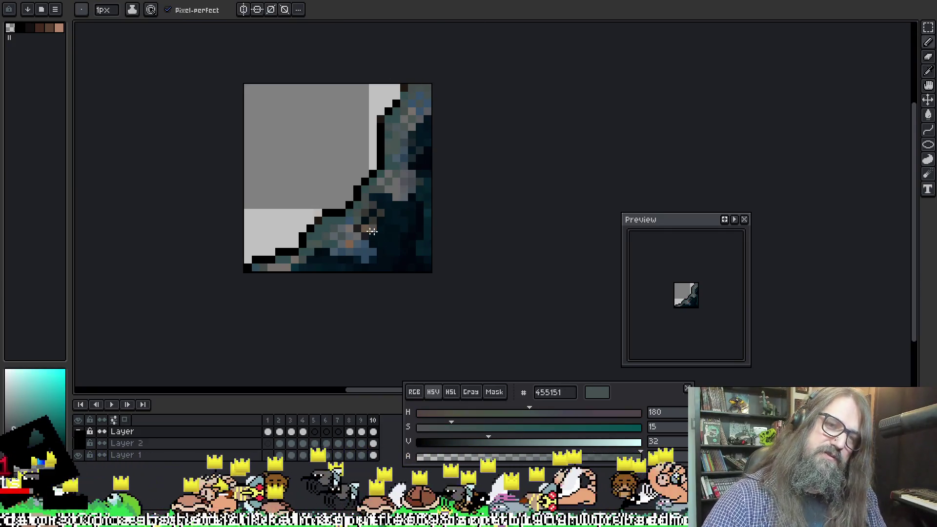
left_click(349, 242)
left_click(364, 228)
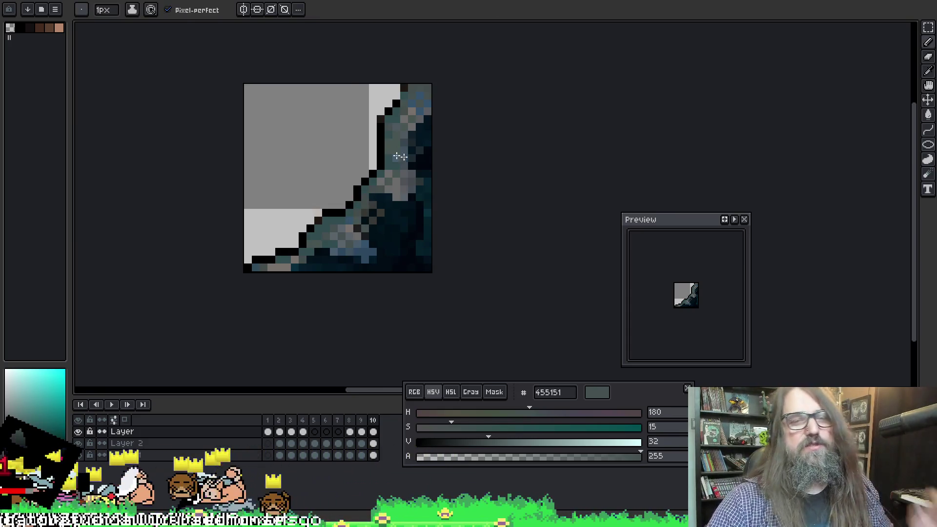
Step: Sample grey-green 454e4c from the water edge and save the tile file
key("alt")
left_click(373, 216)
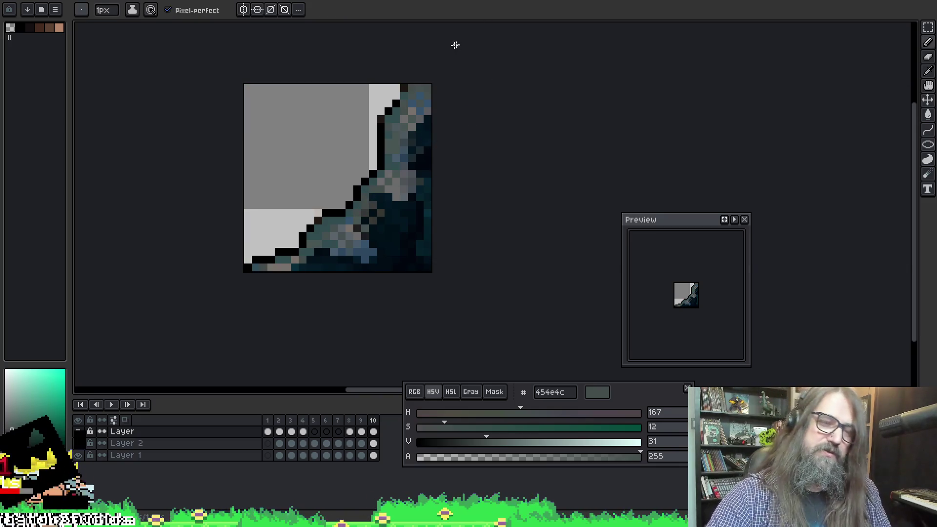
key("ctrl+s")
Step: Compare frames 7–9, sampling dark 293031 and then dark teal 1a3036
key("alt")
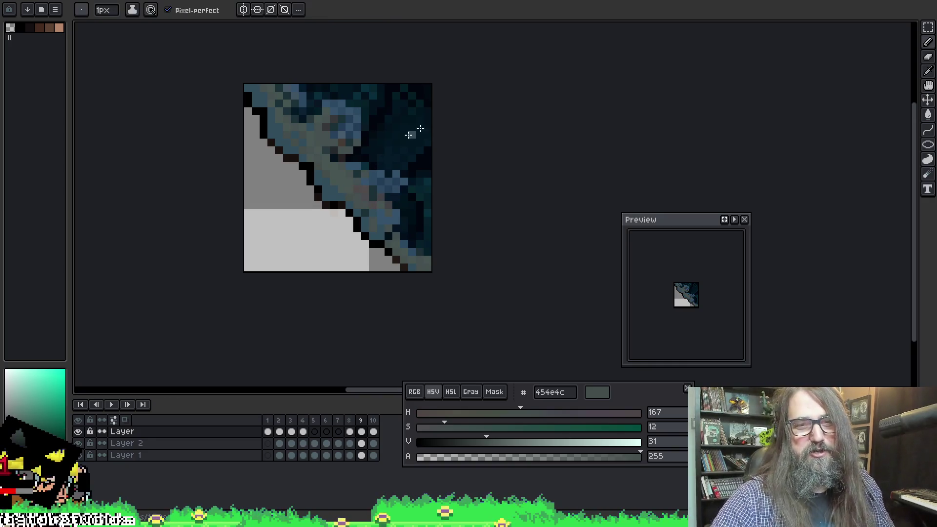
key("Left")
key("Left")
key("Right")
key("Right")
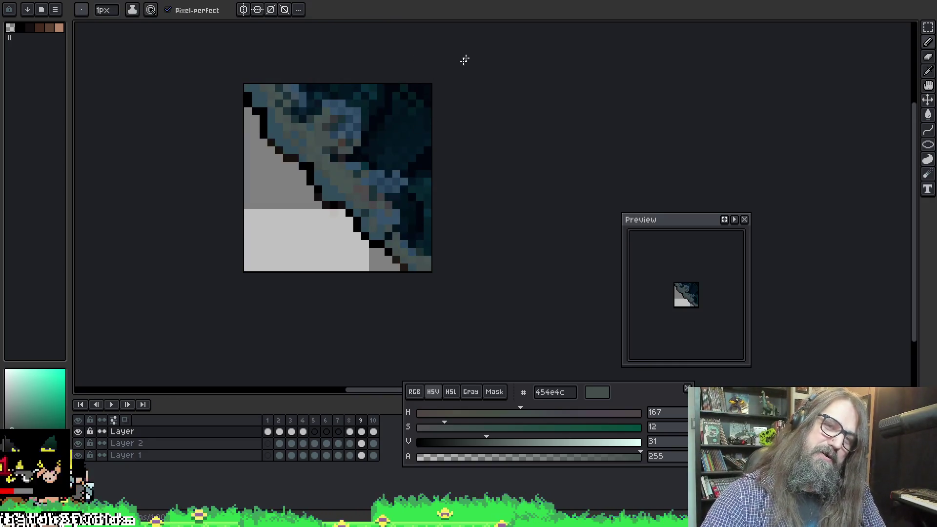
key("Left")
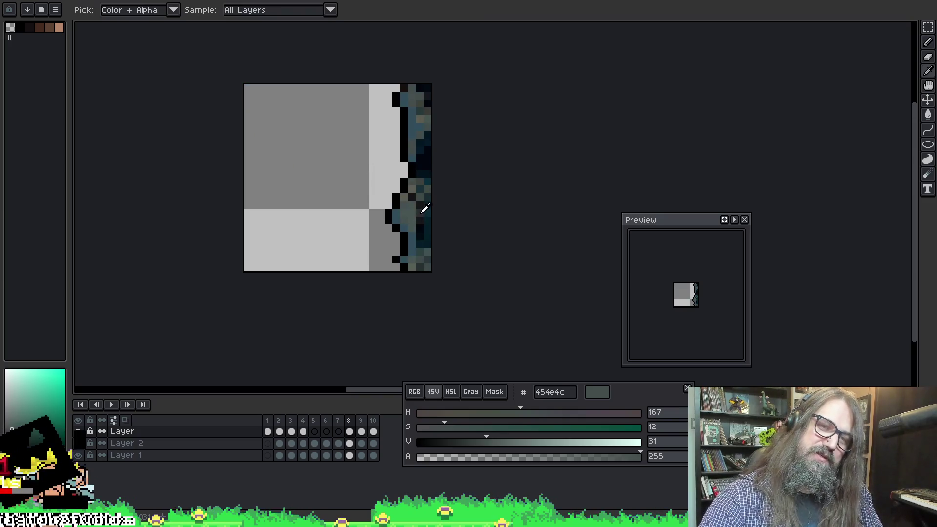
left_click(420, 203, "alt")
key("Right")
key("g")
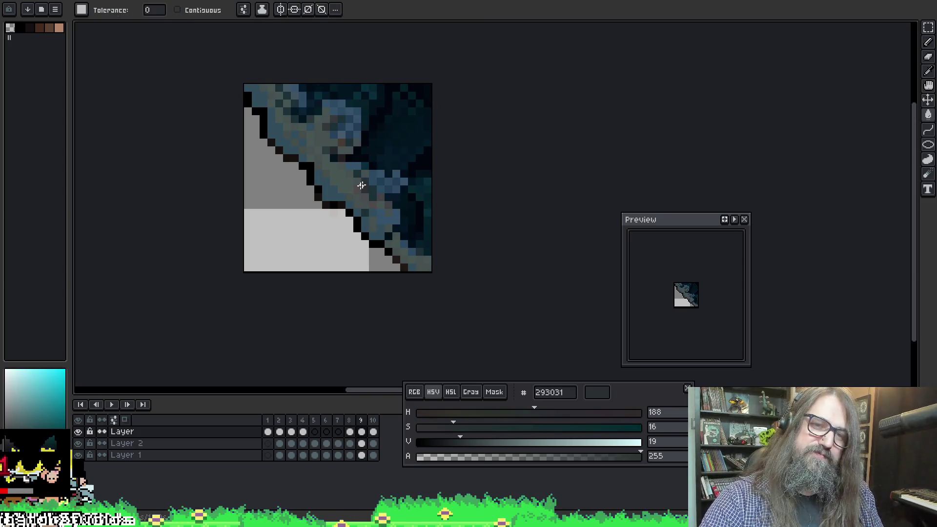
key("ctrl")
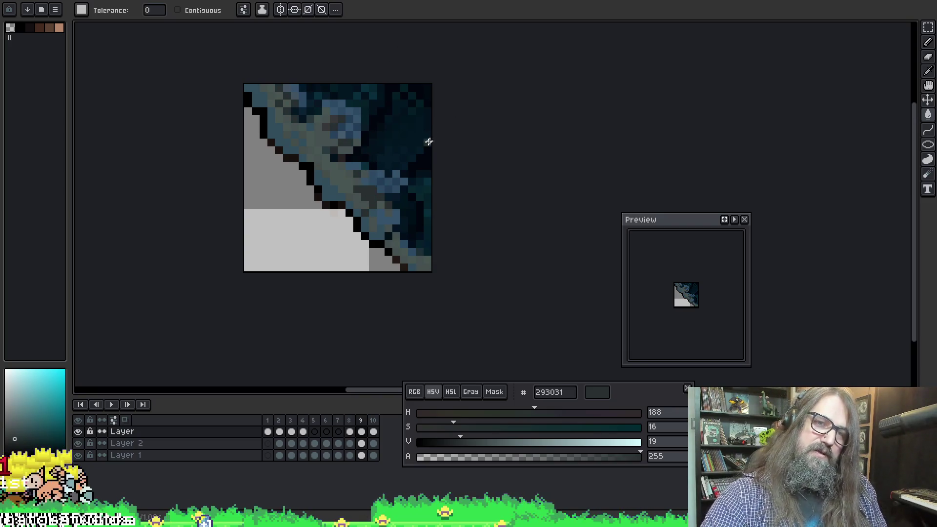
left_click(369, 189, "alt")
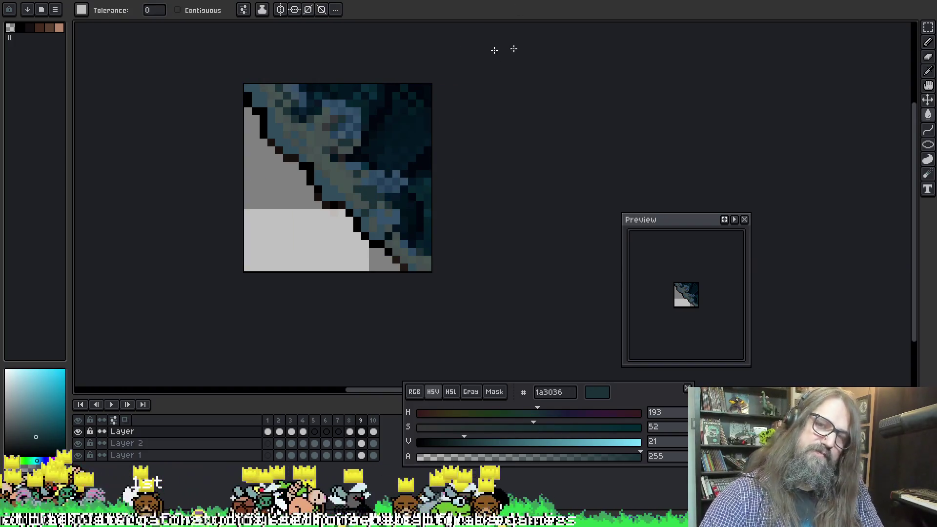
Step: Sample grey-green 455151 from frame 9 for pencil drawing
key("Left")
key("Right")
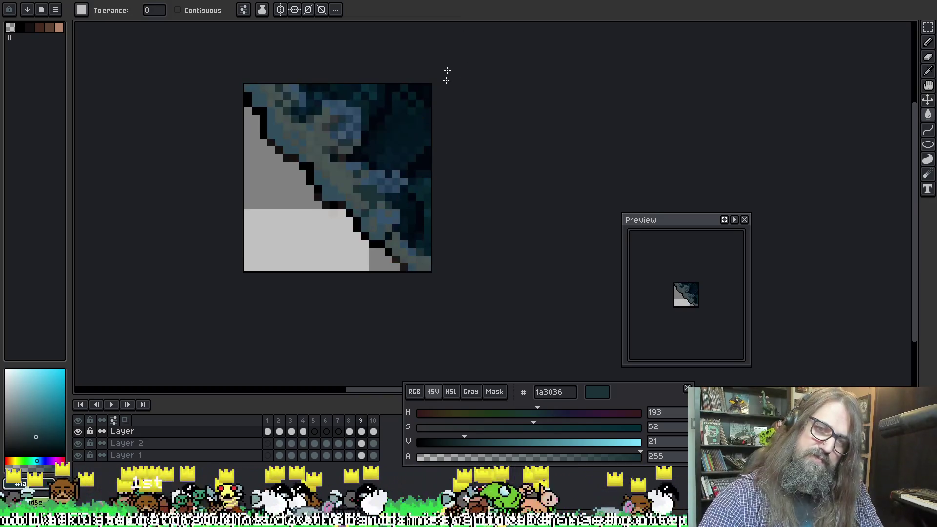
scroll(324, 176, "down", 6)
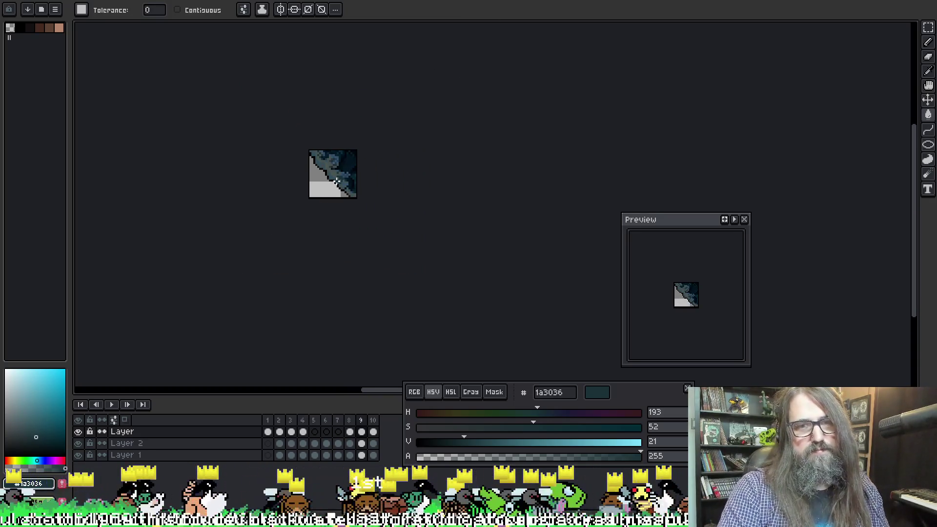
scroll(336, 181, "up", 4)
key("alt")
left_click(346, 169, "alt")
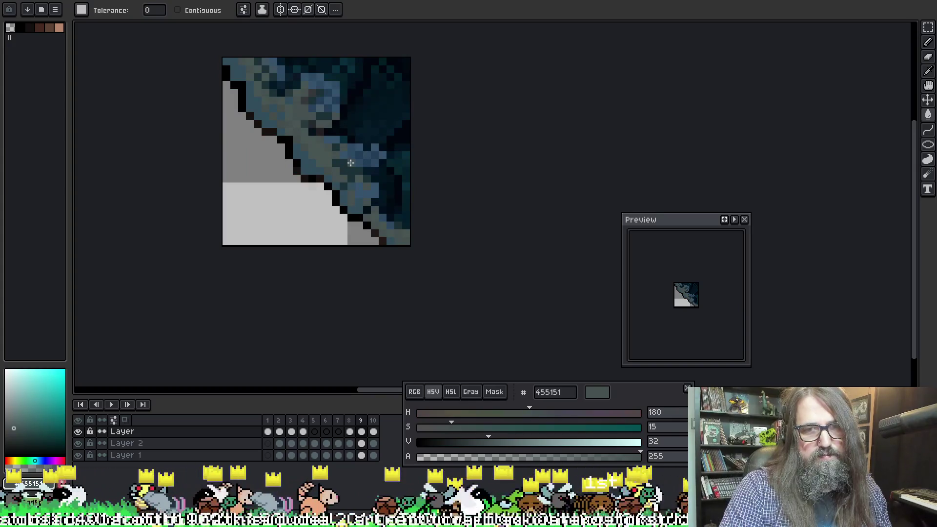
key("b")
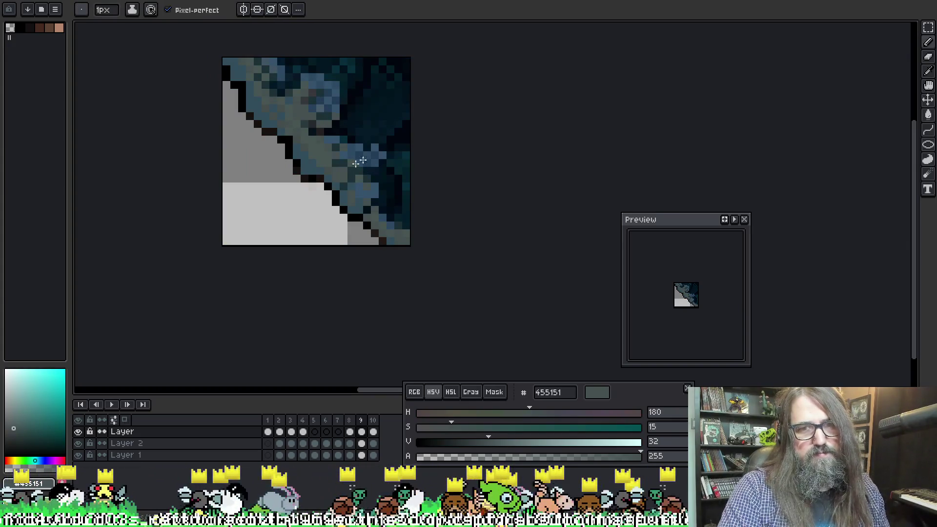
Step: Sample 495654 from the rock pixels while panning across the tile
scroll(364, 159, "down", 2)
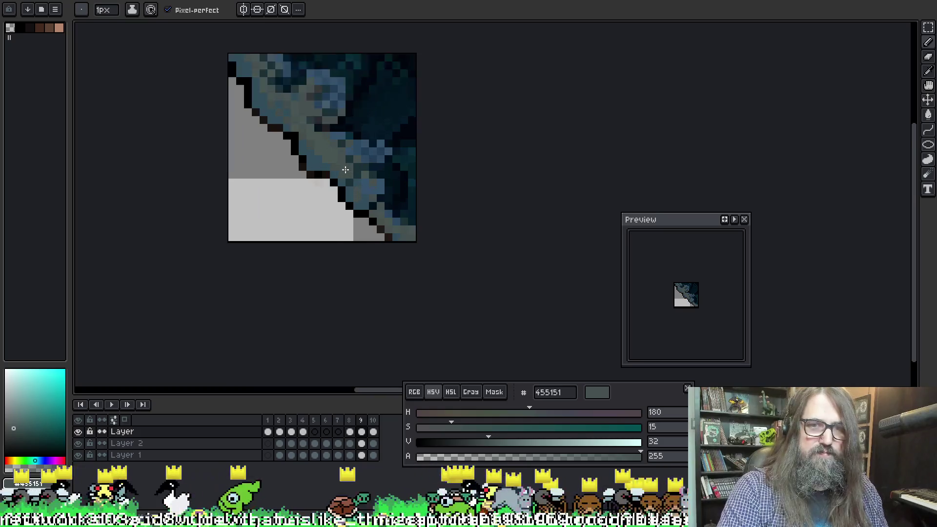
scroll(351, 166, "up", 3)
scroll(341, 168, "down", 4)
key("space")
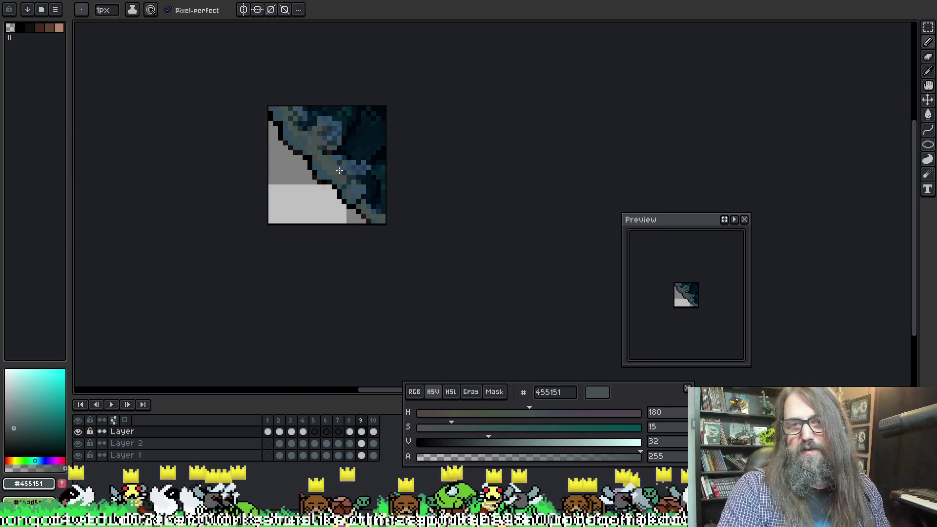
scroll(338, 171, "down", 1)
scroll(313, 195, "up", 3)
scroll(297, 210, "up", 2)
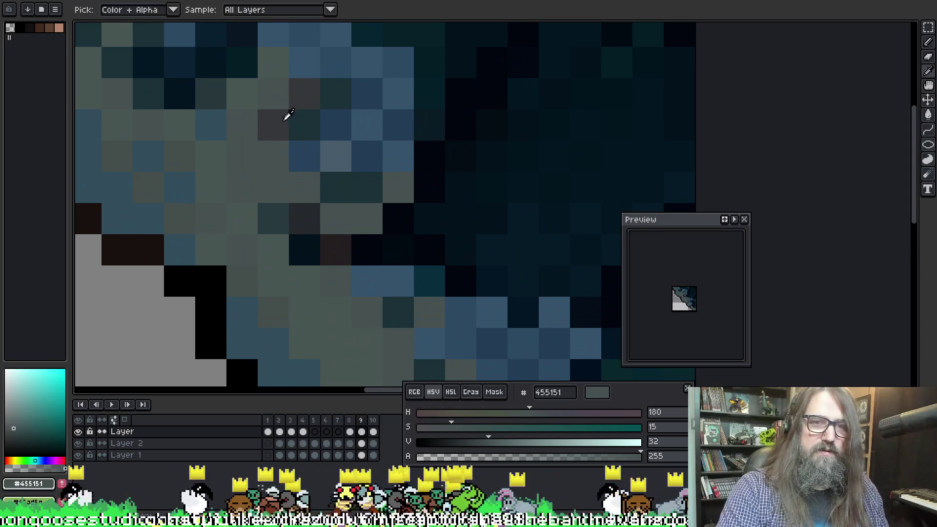
key("b")
scroll(293, 152, "down", 2)
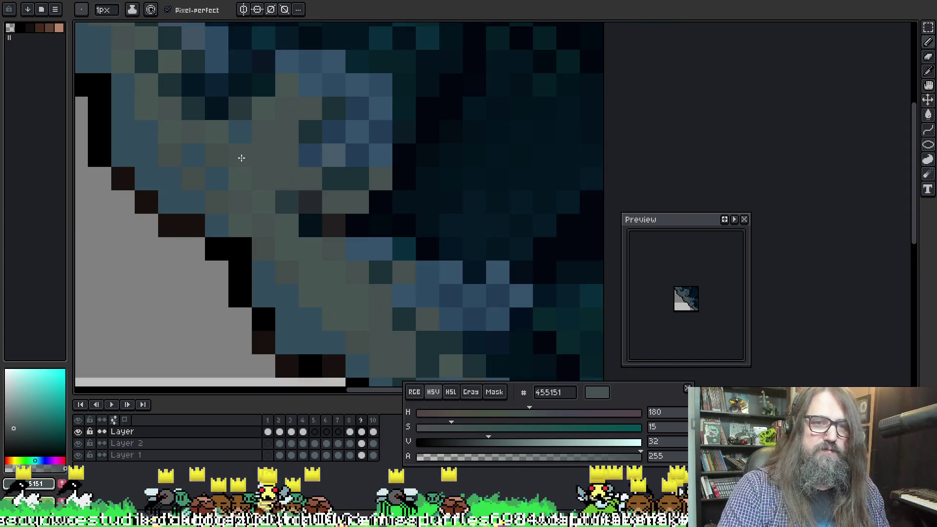
left_click(256, 174, "alt")
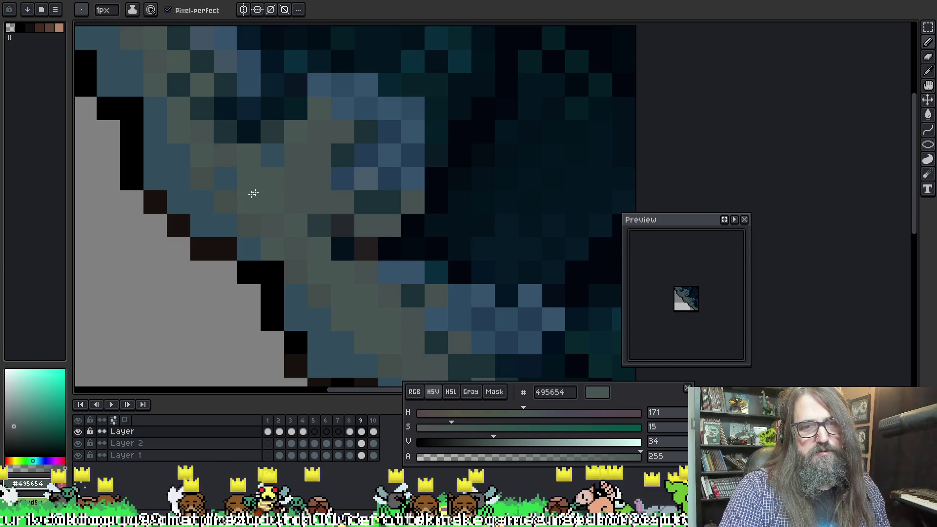
mouse_move(309, 161)
left_mouse_down()
mouse_move(301, 180)
mouse_move(331, 219)
mouse_move(355, 110)
mouse_move(236, 122)
left_mouse_up()
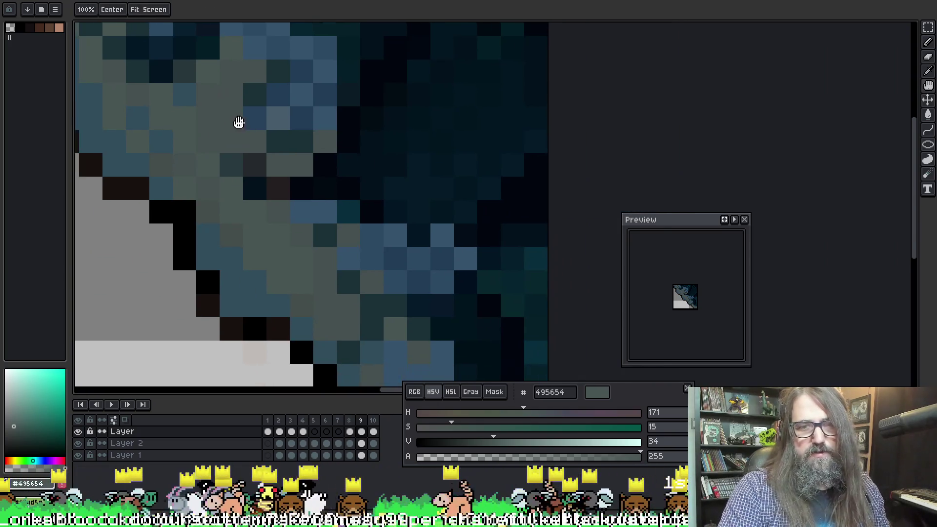
Step: On frame 10, paint a rock pixel grey-green 454e4c
key("Right")
mouse_move(301, 189)
left_mouse_down()
mouse_move(408, 142)
mouse_move(373, 184)
mouse_move(464, 88)
mouse_move(371, 266)
left_mouse_up()
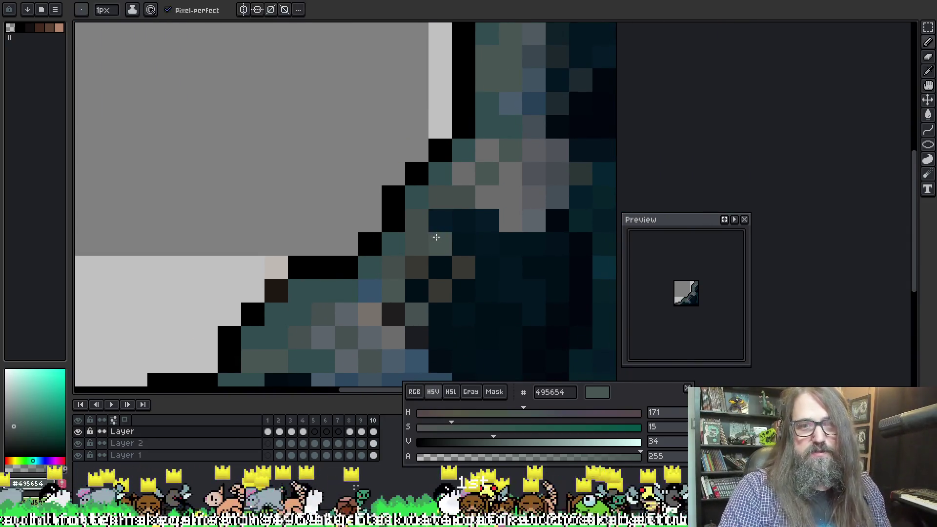
scroll(432, 237, "up", 1)
key("i")
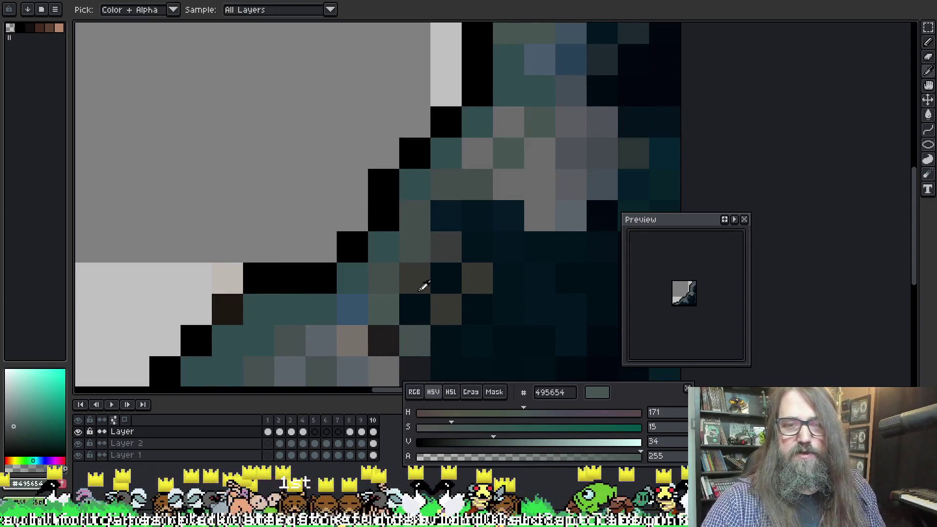
left_click(395, 275, "alt")
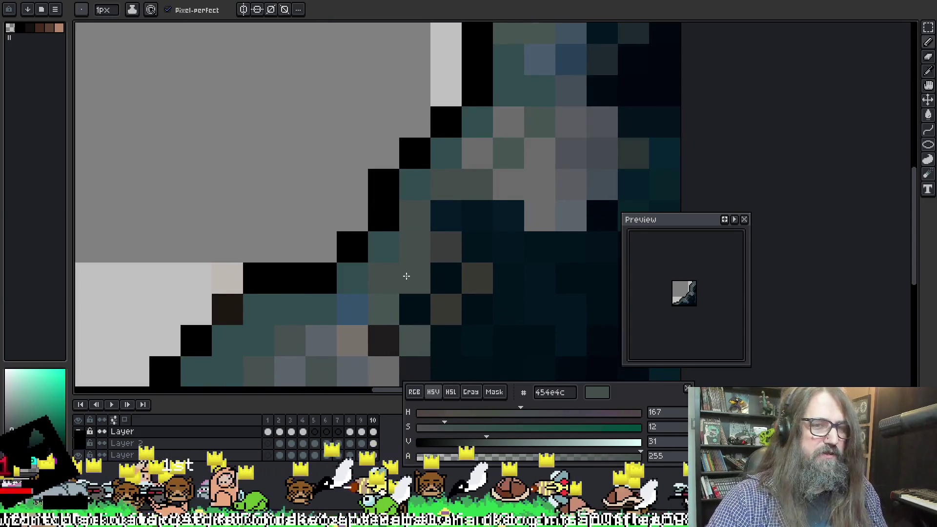
left_click(431, 244)
Step: Sample black from the vertical outline and turn the brown outline pixel black
key("space")
mouse_move(454, 303)
left_mouse_down()
mouse_move(345, 339)
mouse_move(441, 210)
mouse_move(378, 210)
left_mouse_up()
scroll(498, 165, "down", 3)
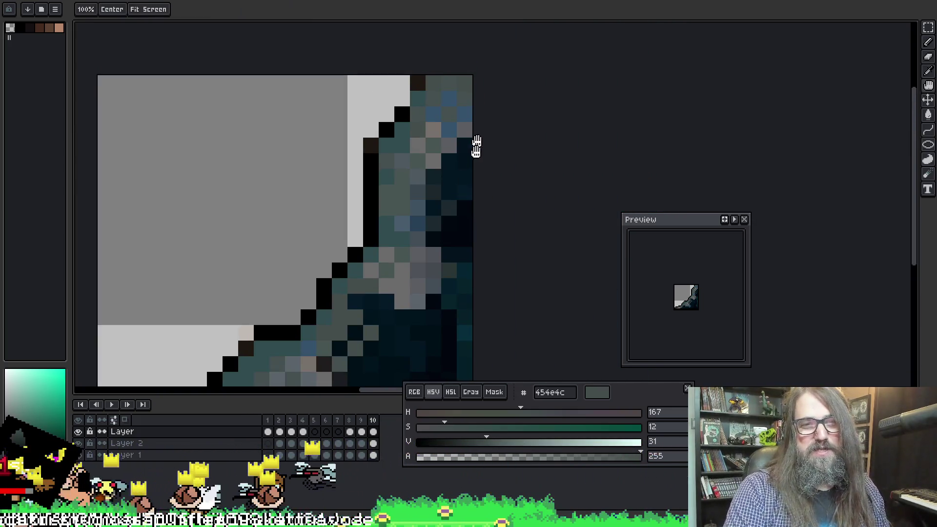
scroll(499, 164, "up", 2)
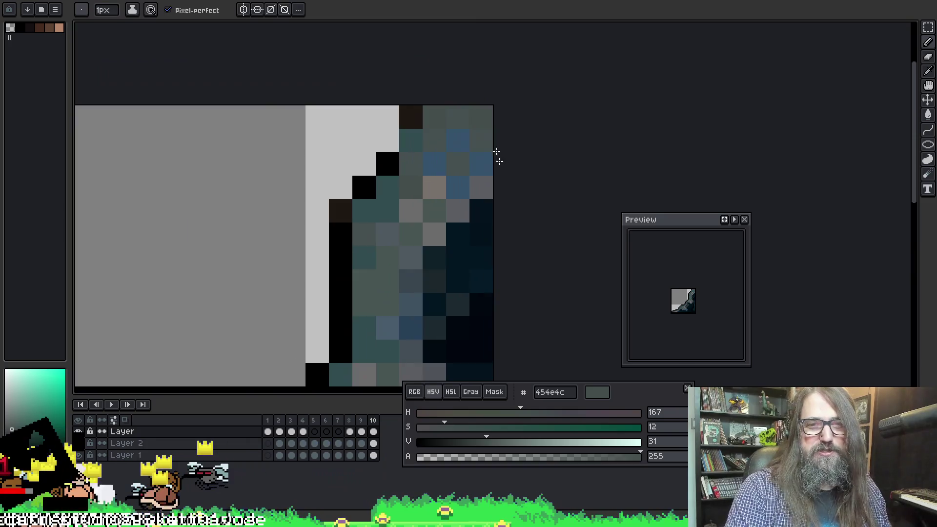
left_click(349, 234, "alt")
mouse_move(354, 221)
left_mouse_down()
mouse_move(334, 215)
mouse_move(386, 171)
mouse_move(408, 128)
mouse_move(408, 140)
mouse_move(390, 145)
left_mouse_up()
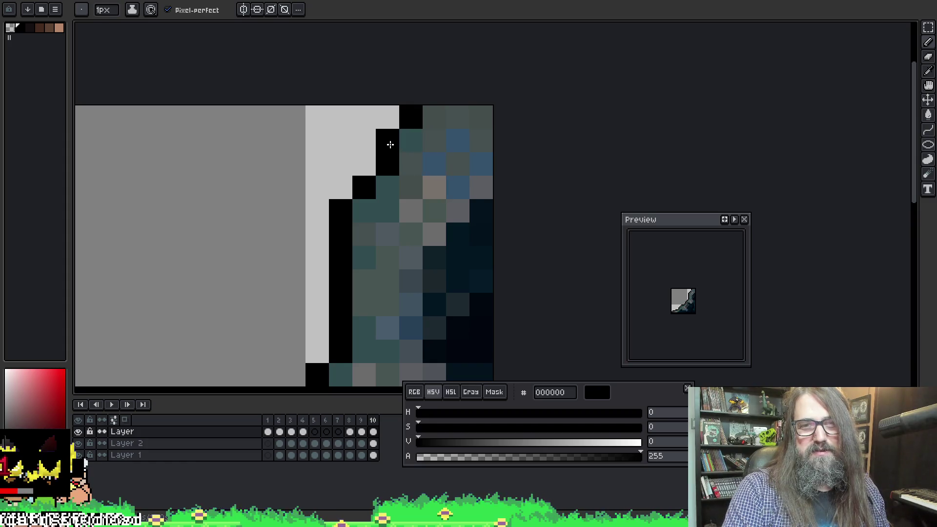
scroll(393, 148, "down", 3)
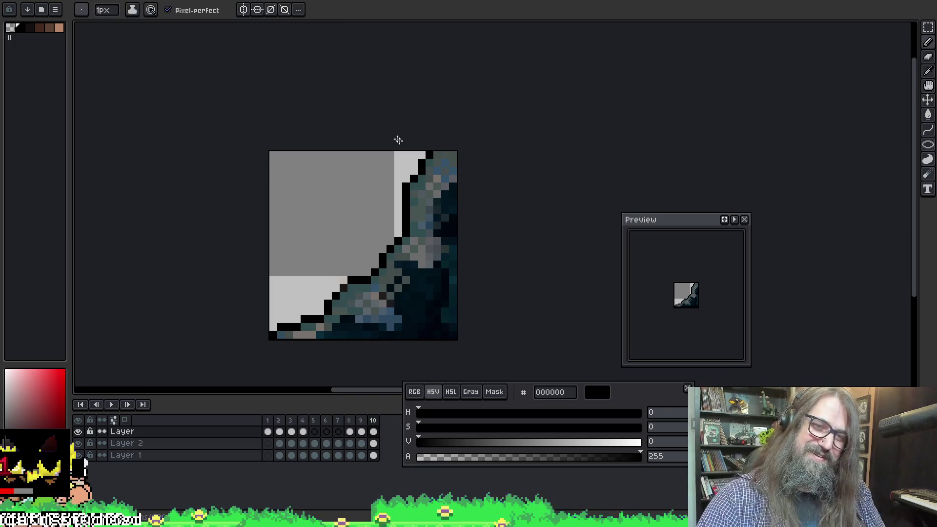
Step: Fill frame 10's brownish and greyish pixels with blue 35526b sampled from frame 9
key("comma")
key("alt")
left_click(381, 228, "alt")
key("period")
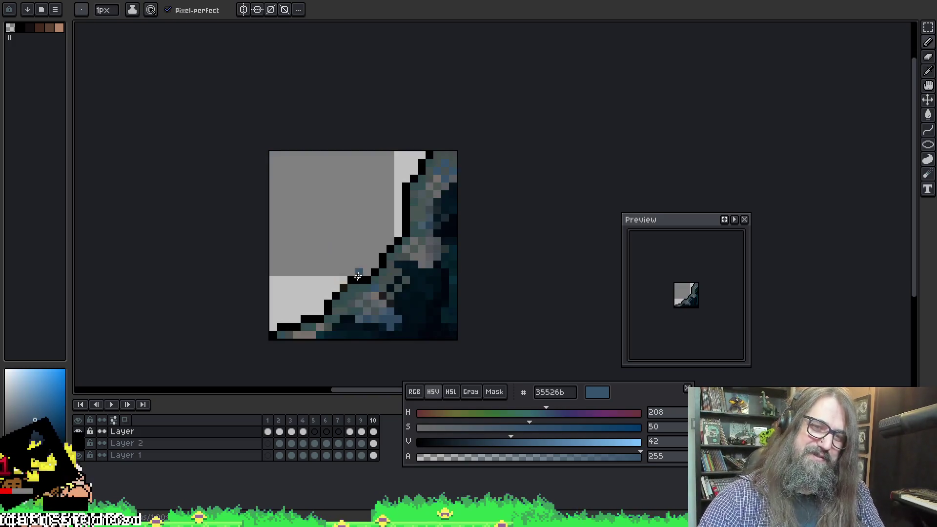
key("g")
left_click(300, 335)
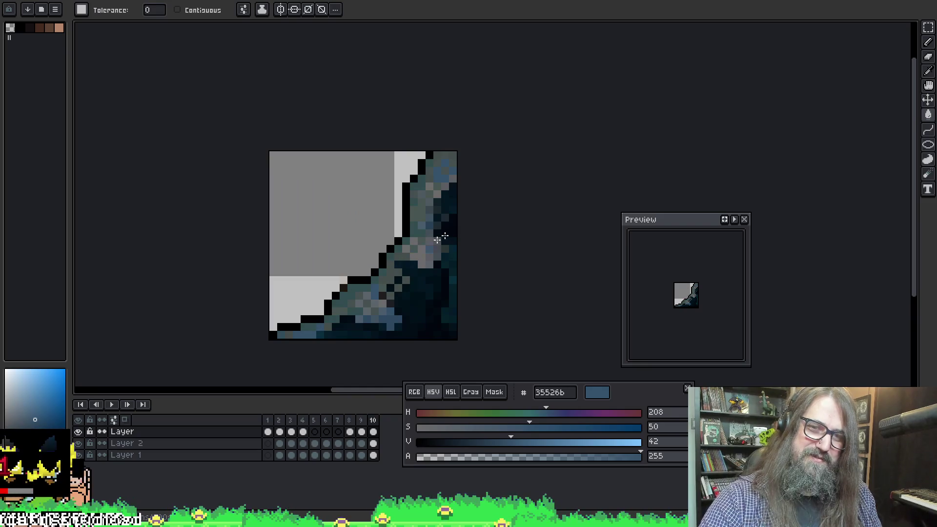
left_click(409, 250)
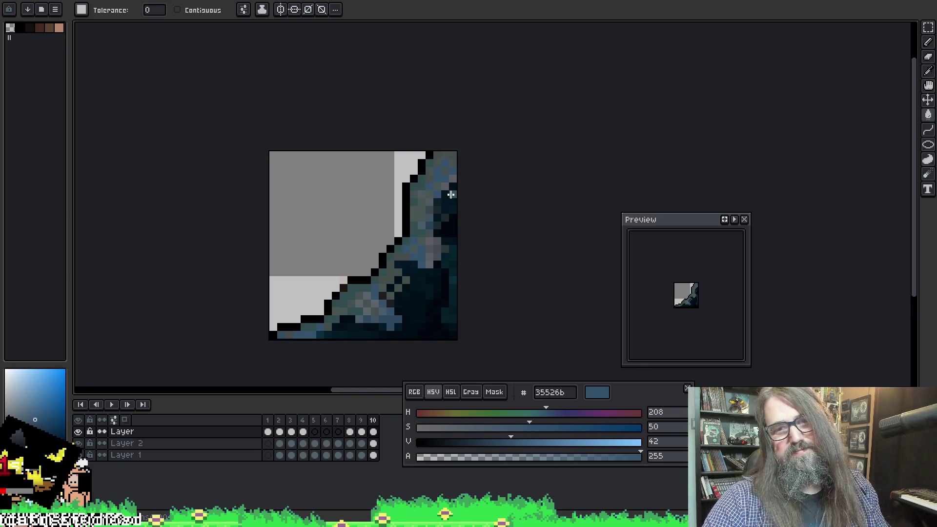
Step: Sample dark 1f1c1c and fill frame 10's bluish pixels with it
key("alt")
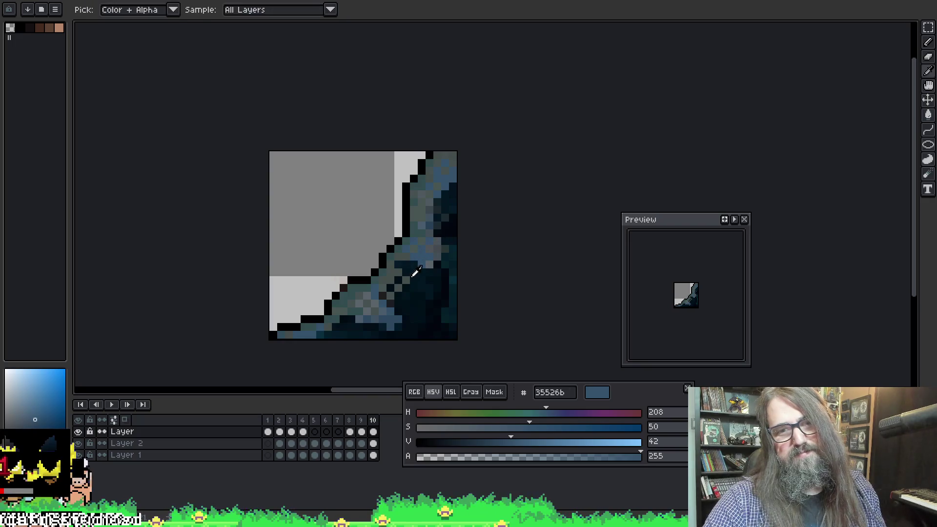
left_click(397, 290)
left_click(419, 259)
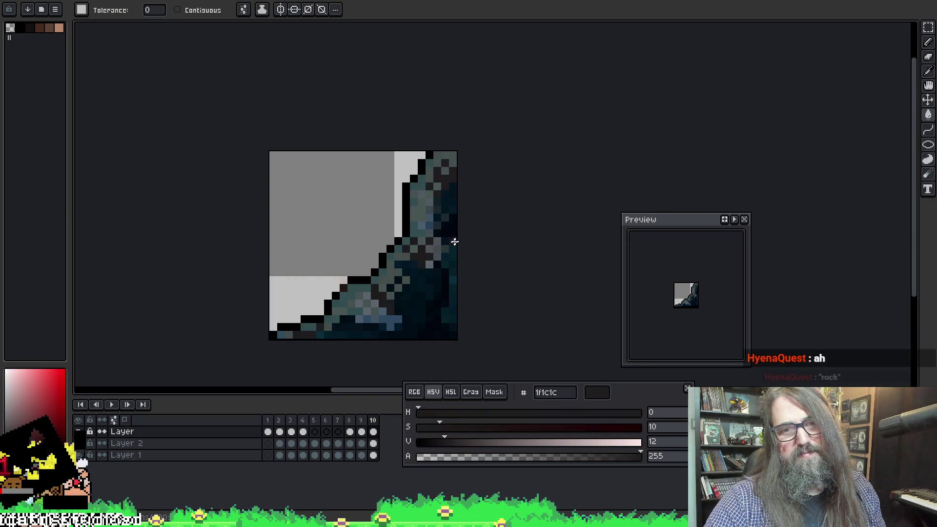
key("v")
key("g")
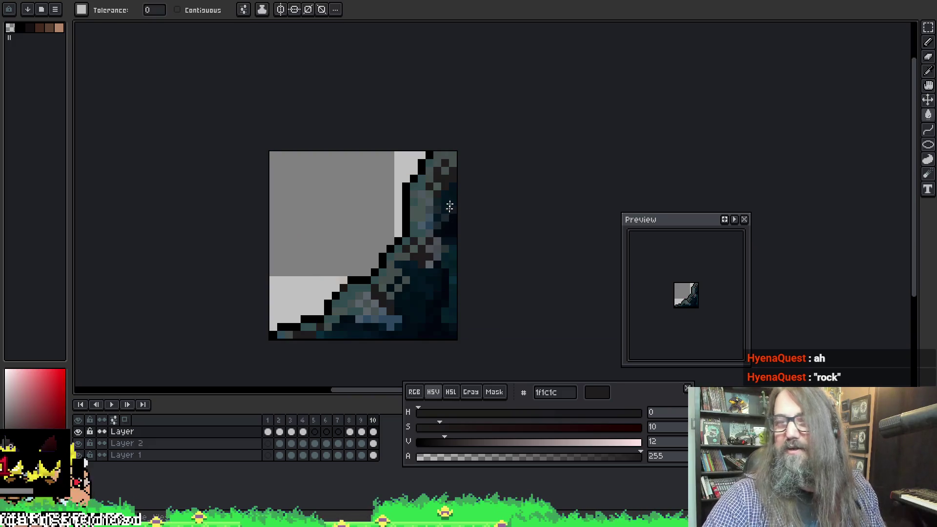
scroll(457, 200, "down", 2)
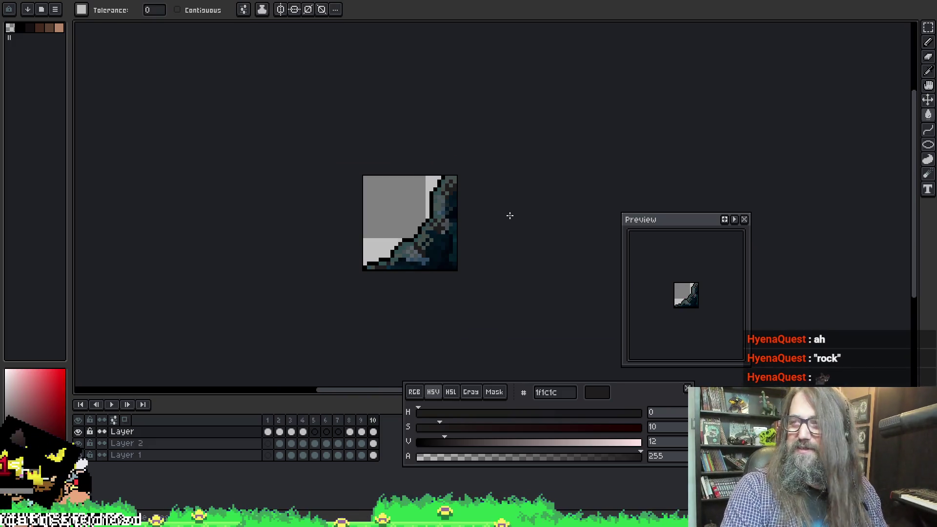
key("v")
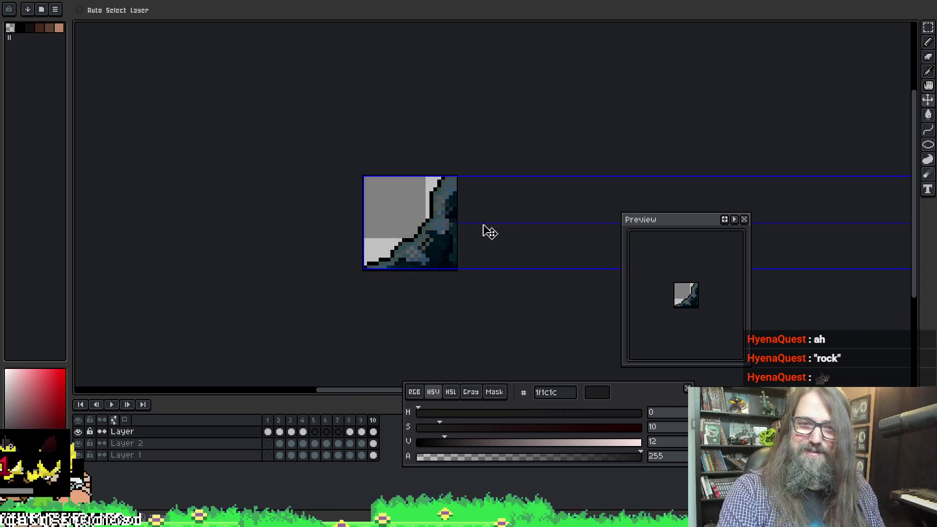
key("g")
scroll(463, 193, "up", 2)
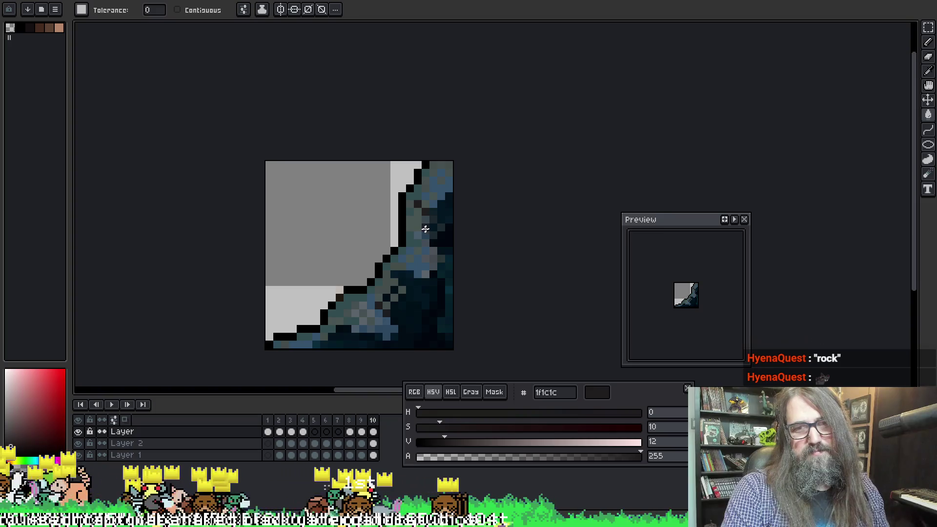
key("b")
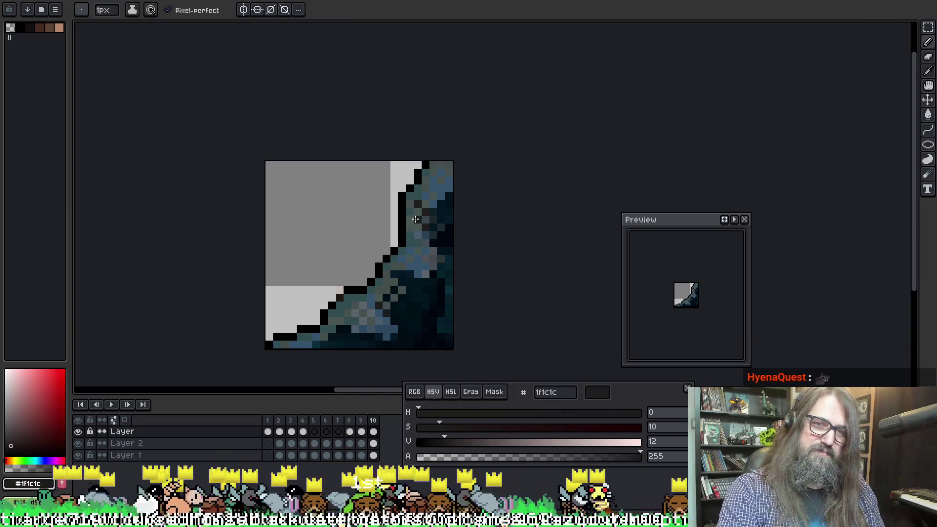
scroll(552, 222, "down", 1)
scroll(526, 233, "up", 1)
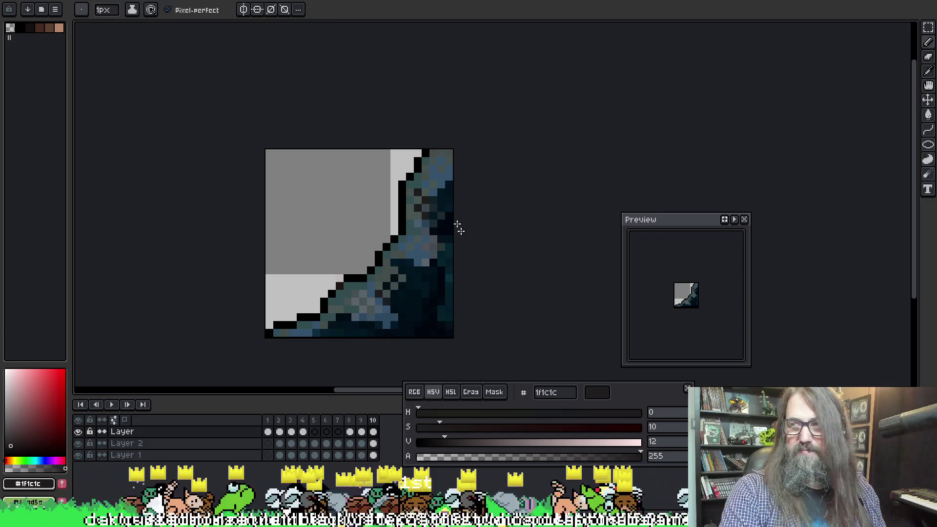
Step: Sample black, then teal 324d51, and finally blue-grey 2e4960 with the Pencil active
key("i")
left_click(402, 204)
left_click(413, 197, "alt")
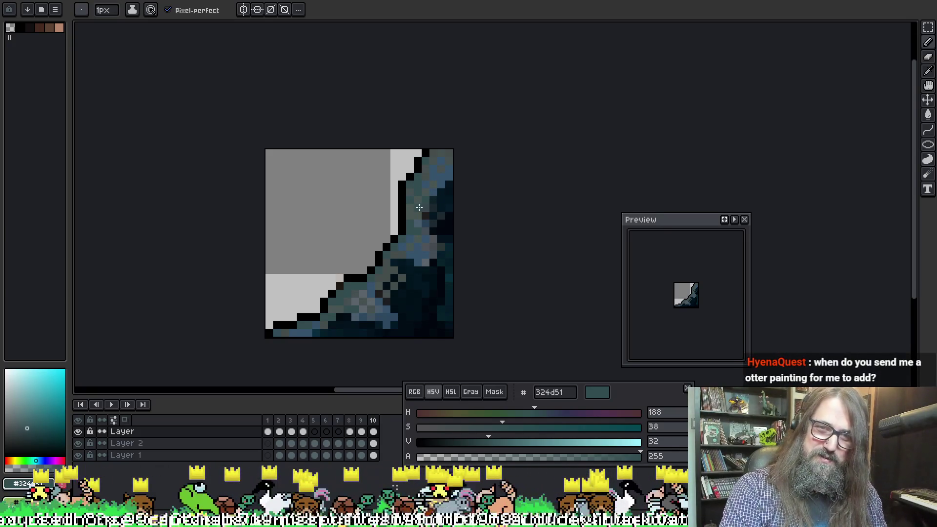
scroll(489, 200, "down", 1)
scroll(439, 234, "up", 1)
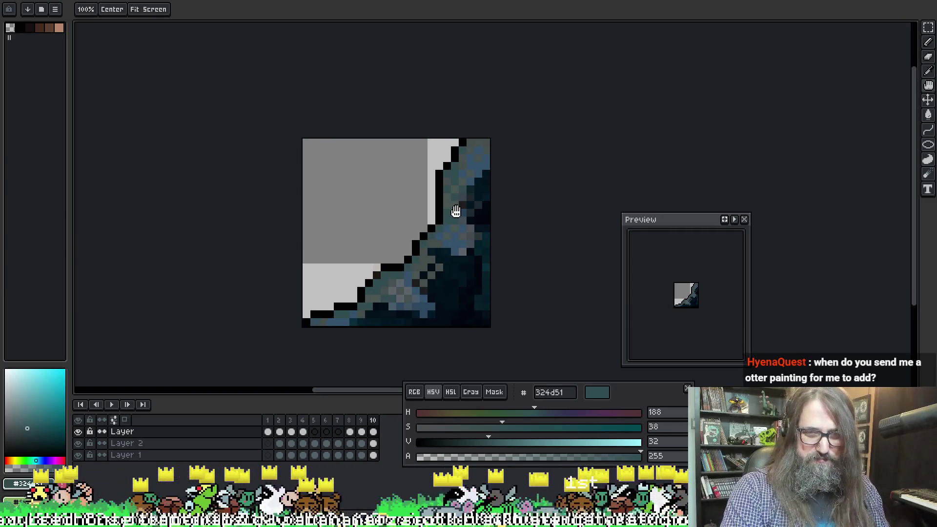
key("o")
left_click(402, 298)
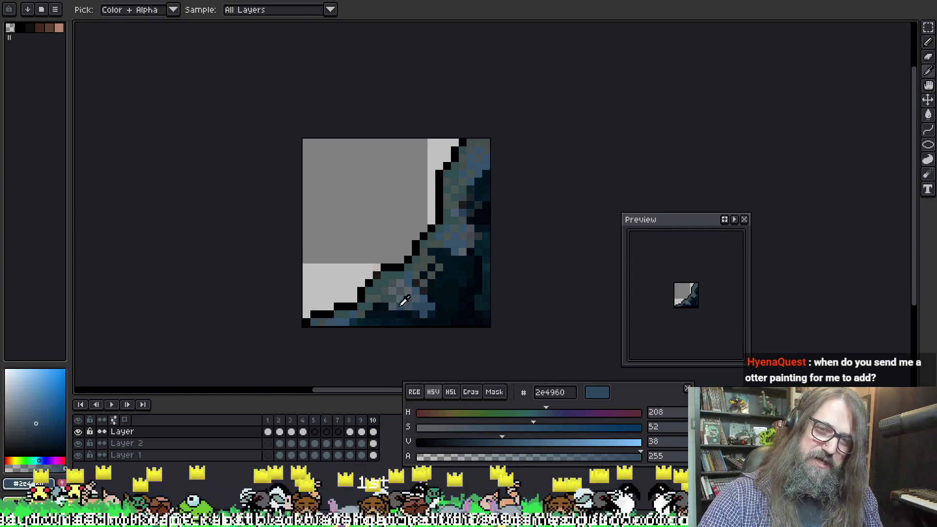
key("b")
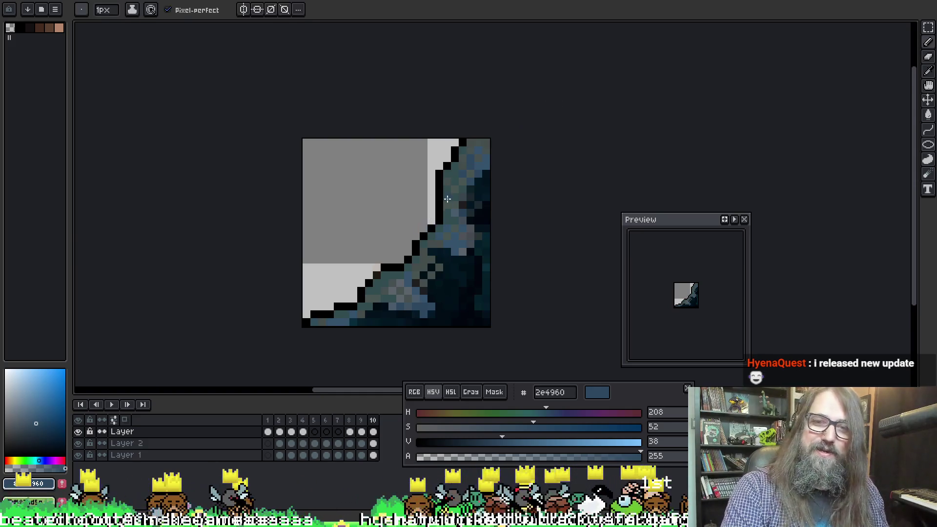
scroll(447, 199, "up", 1)
Step: Pick tan b5866a and paint one pixel beside the rock outline with the 1px Pencil
key("i")
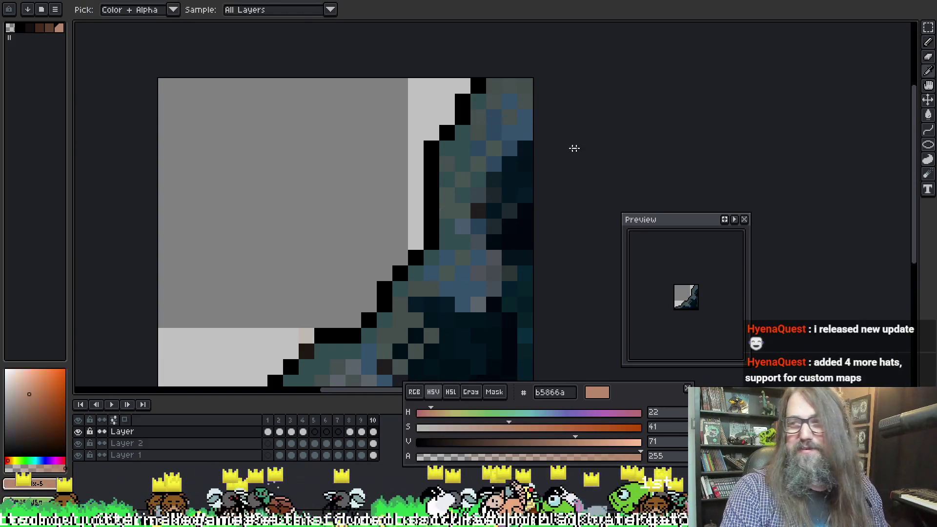
key("b")
left_click(531, 151)
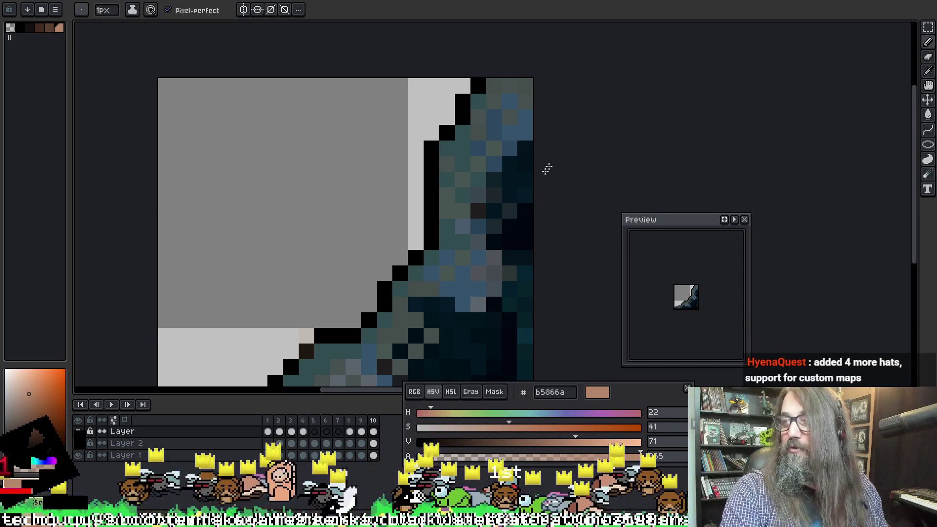
Step: Recentre the tile and sample black 000000 from the outline
key("space")
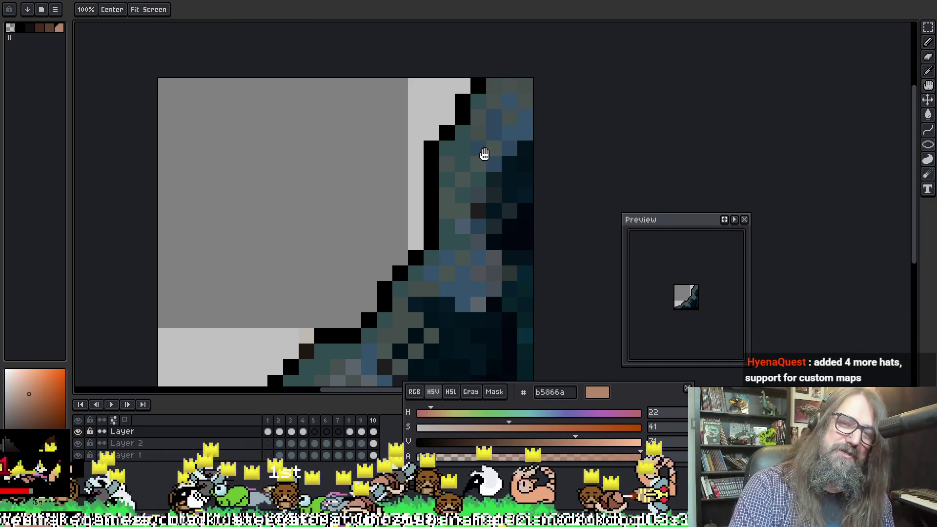
left_click_drag(483, 151, 429, 142)
scroll(439, 146, "down", 3)
mouse_move(428, 188)
left_mouse_down()
mouse_move(389, 213)
mouse_move(422, 182)
mouse_move(378, 217)
left_mouse_up()
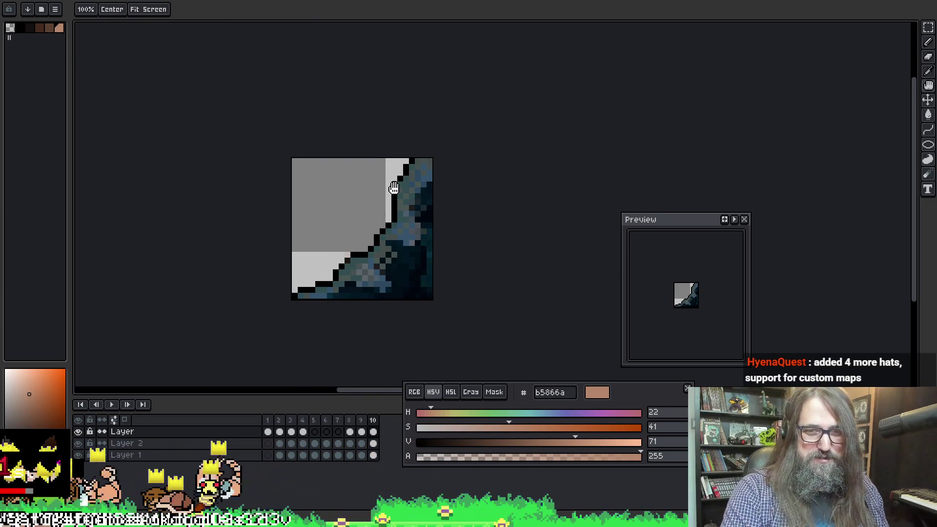
scroll(375, 213, "up", 1)
scroll(354, 268, "up", 1)
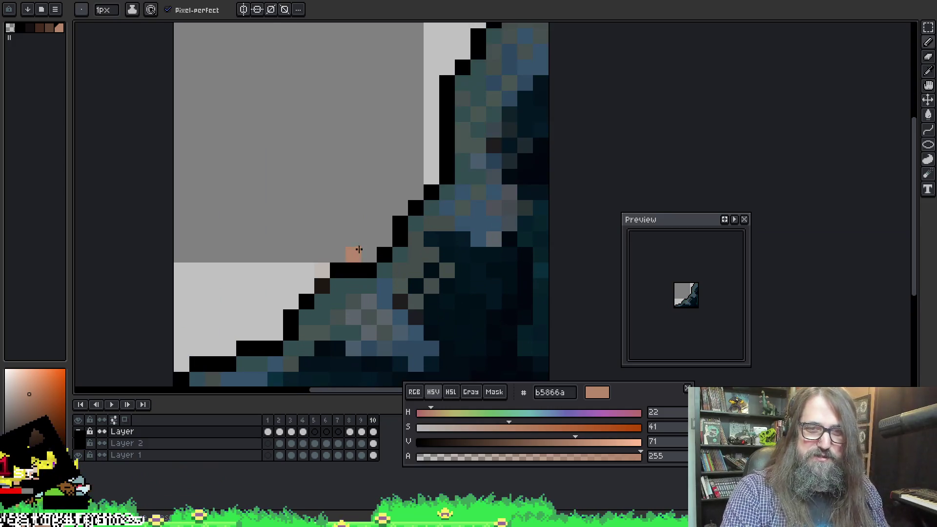
left_click(350, 268, "alt")
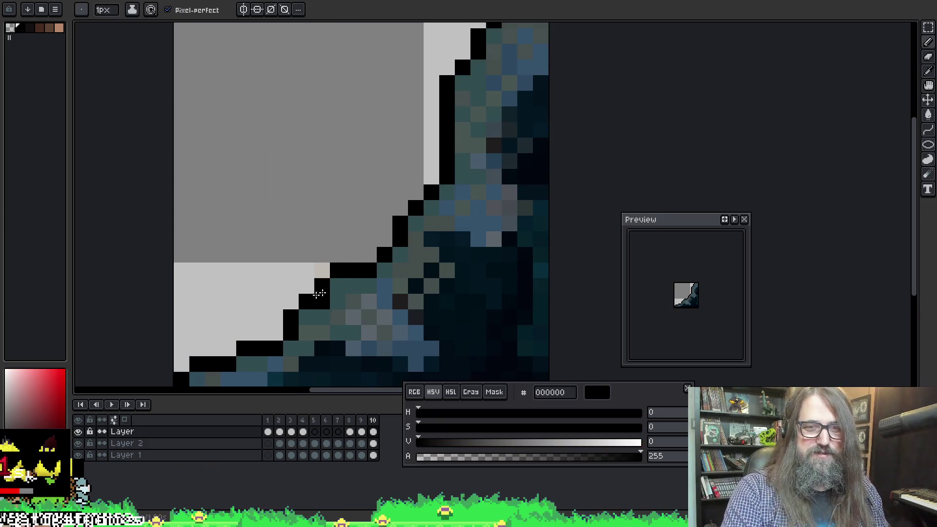
Step: Add a black outline pixel on the white strip, undoing one stray black pixel
left_click_drag(493, 173, 472, 200)
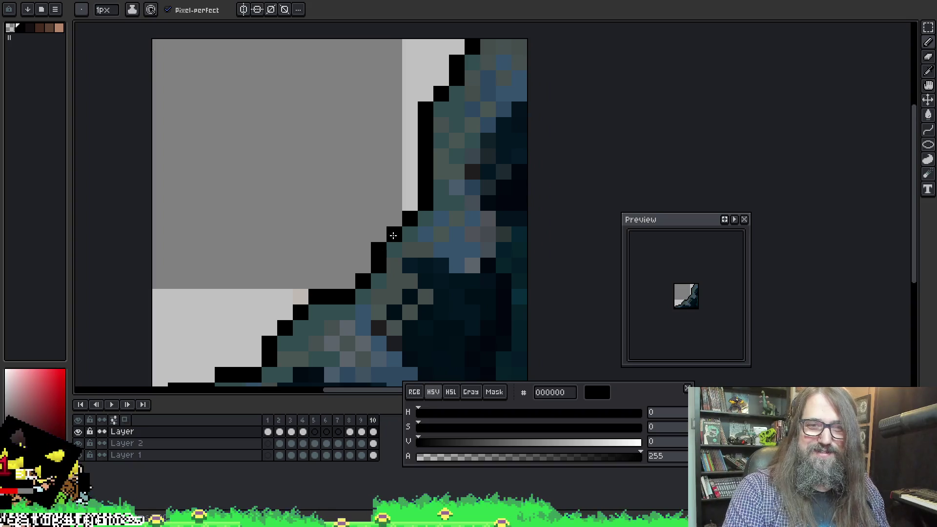
left_click_drag(456, 105, 435, 140)
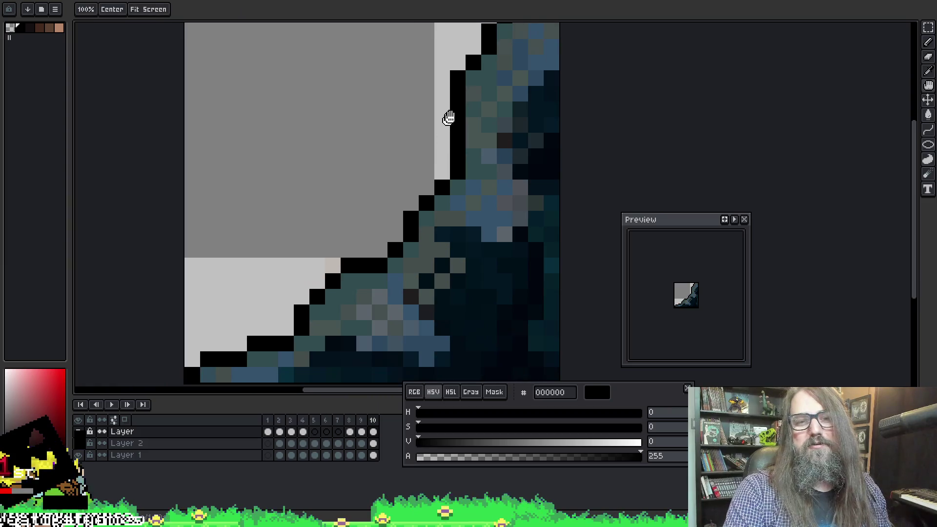
scroll(444, 119, "down", 1)
scroll(381, 147, "up", 1)
left_click(384, 153)
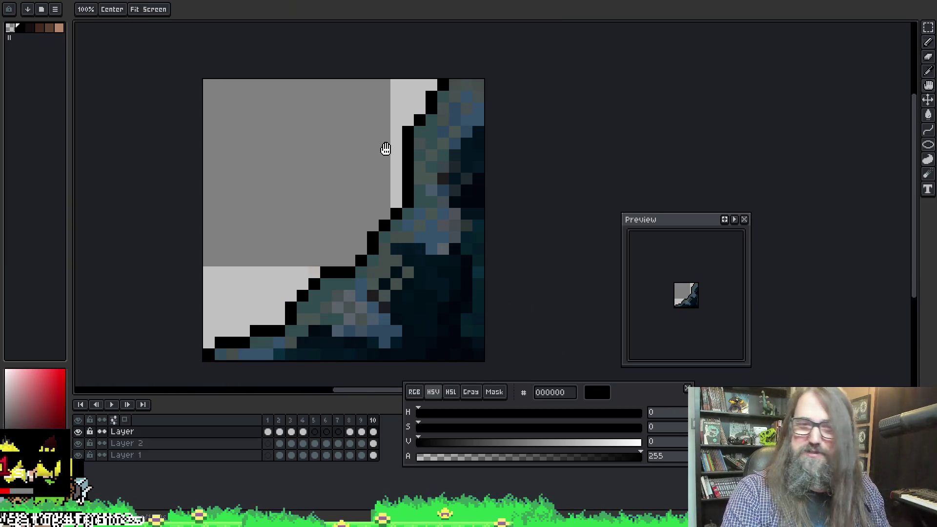
key("ctrl+z")
left_click_drag(386, 149, 388, 133)
left_click(399, 174)
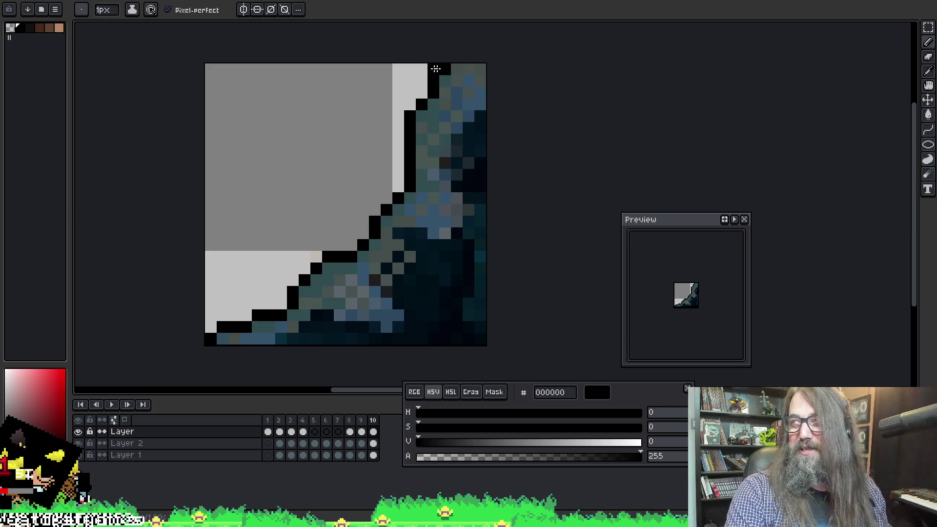
Step: Check the outline across the earlier frames and return to frame 10
left_click_drag(407, 82, 418, 69)
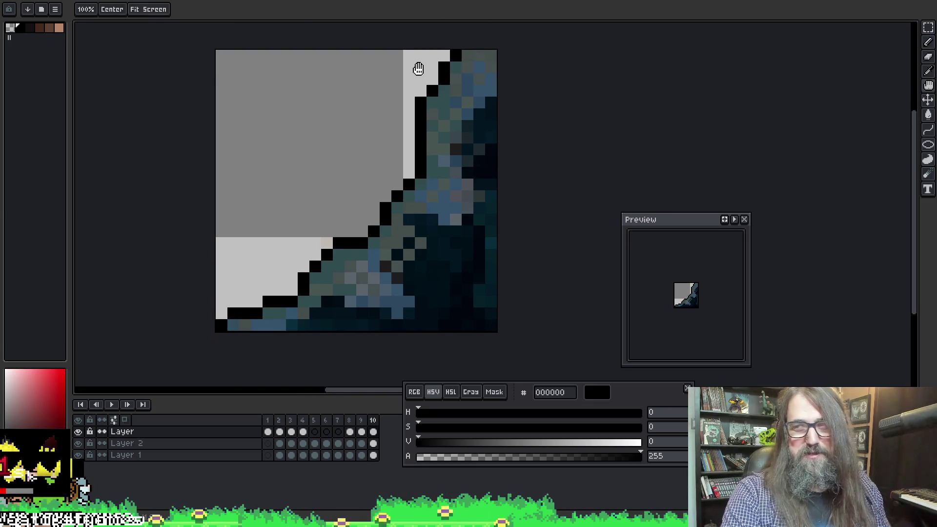
scroll(504, 191, "down", 1)
scroll(505, 189, "up", 1)
key("comma")
key("comma")
key("period")
key("period")
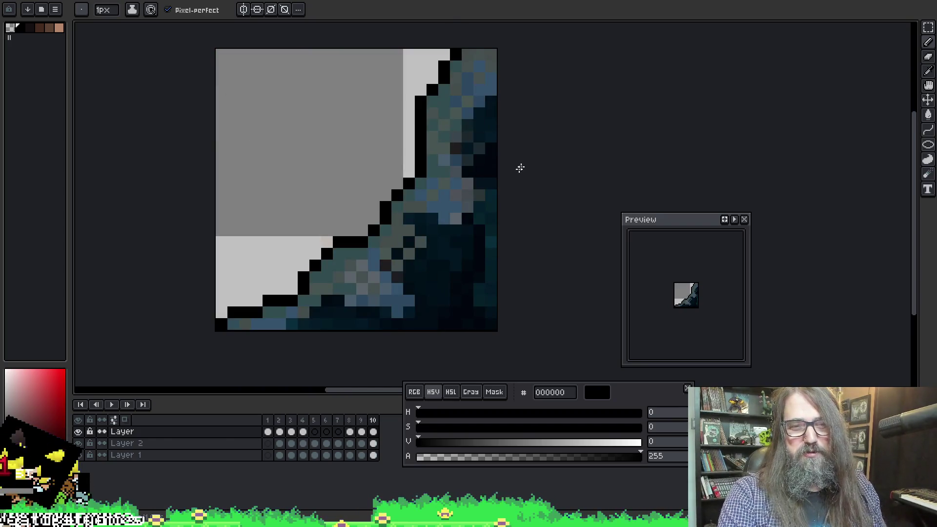
Step: Cancel the single-file export and export a By Rows sprite sheet set to open afterwards
key("ctrl+alt+shift+s")
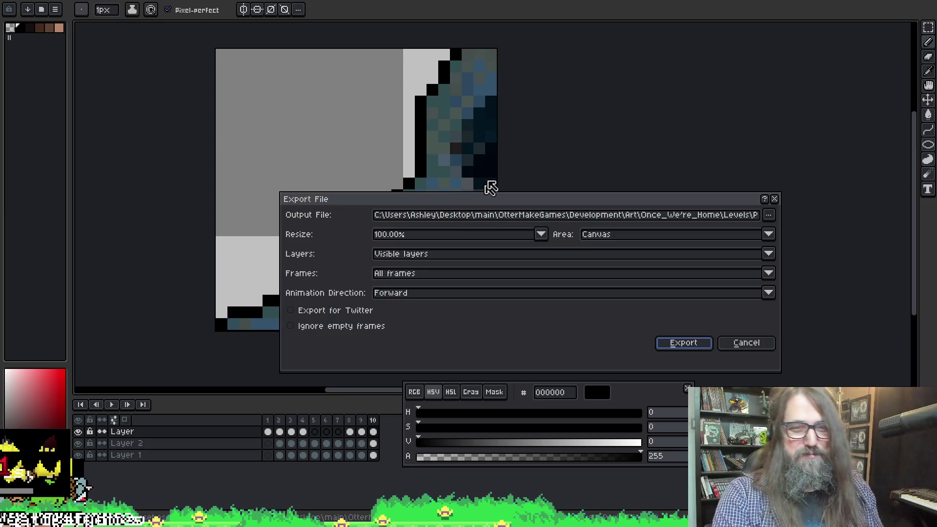
left_click(747, 342)
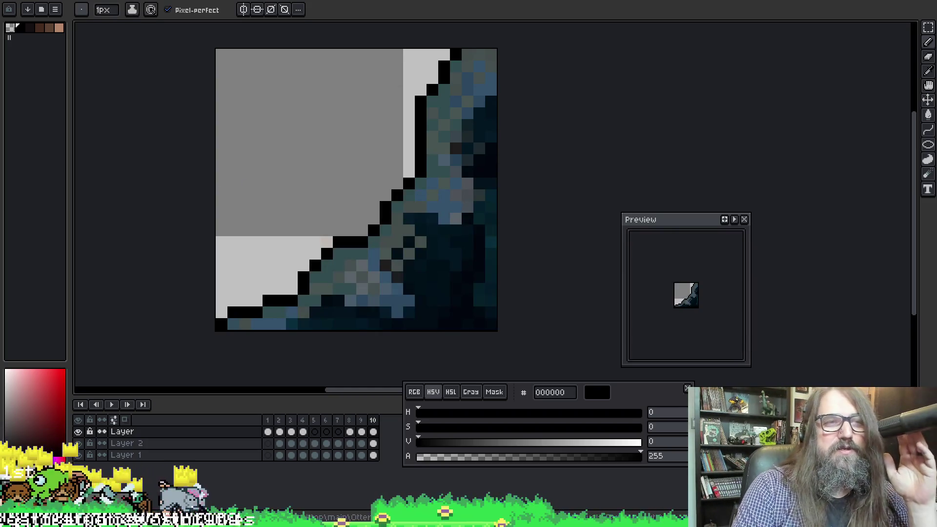
key("alt+f")
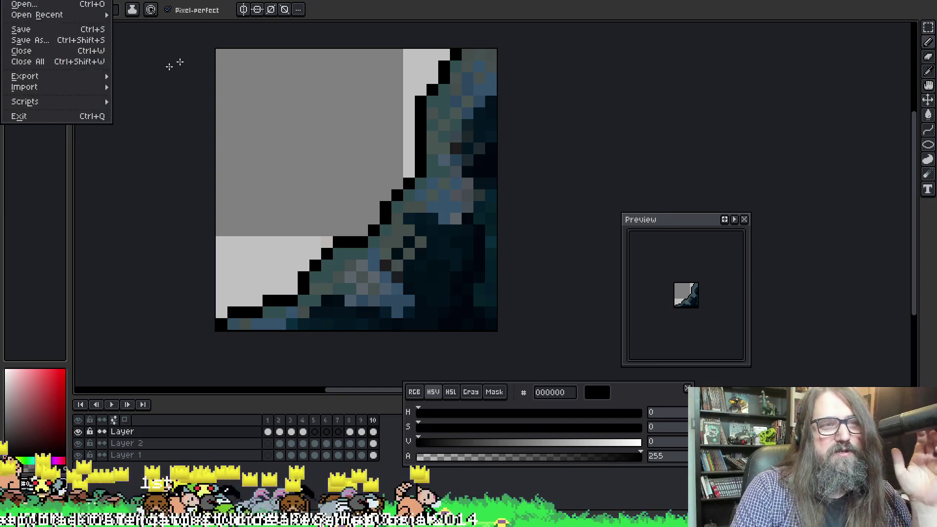
key("ctrl+e")
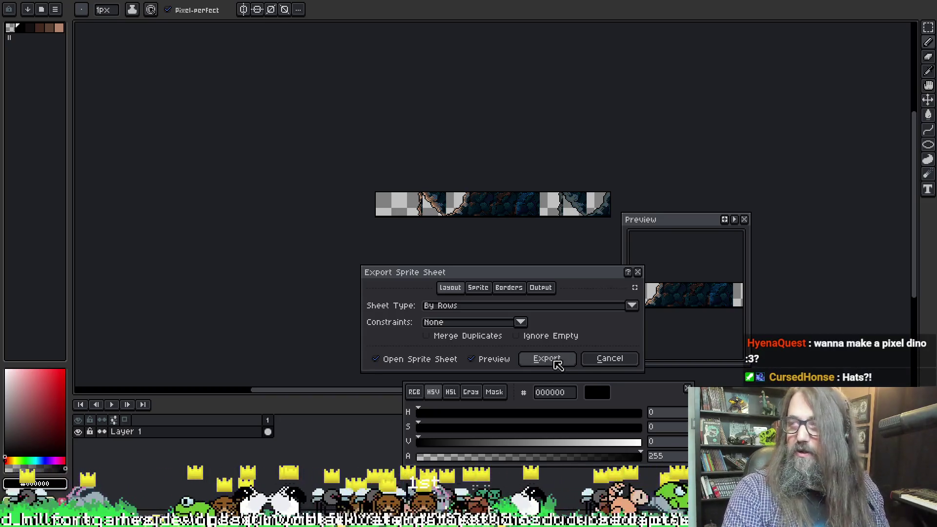
left_click(557, 364)
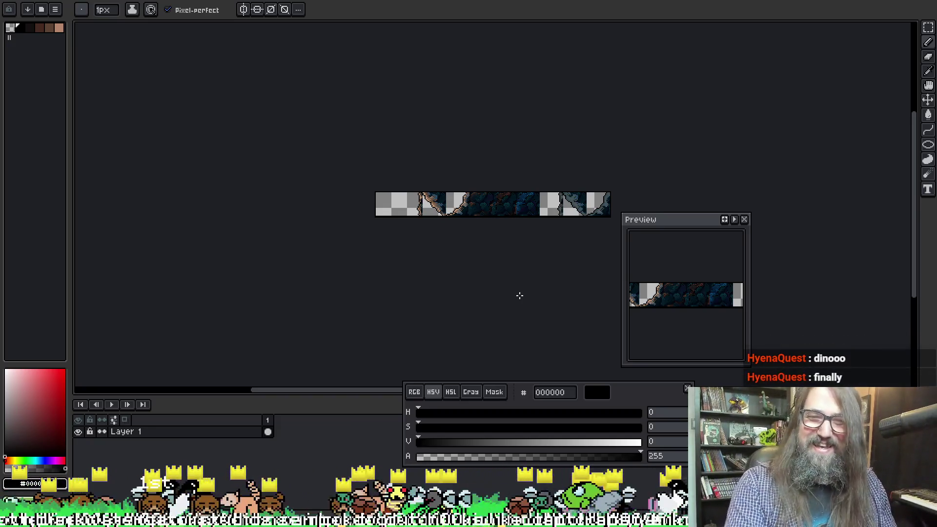
Step: Zoom and pan the opened strip to view its rock frames
key("h")
left_click_drag(439, 287, 347, 257)
scroll(400, 213, "up", 1)
left_click_drag(400, 214, 459, 234)
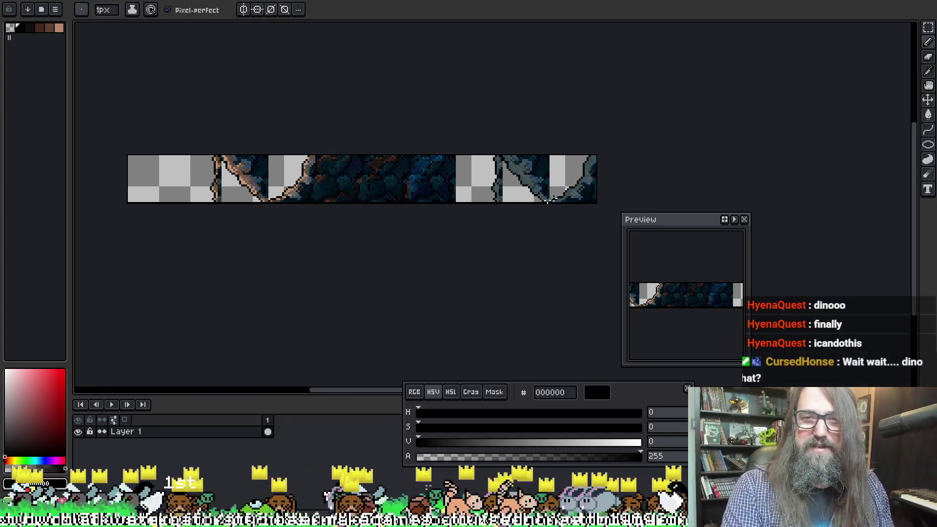
scroll(550, 195, "up", 1)
key("b")
mouse_move(485, 157)
left_mouse_down()
mouse_move(674, 155)
mouse_move(487, 146)
left_mouse_up()
Step: Sample 324d5c from the rock, lighten it to 578299, and bucket-fill the dark diagonal edge
scroll(487, 146, "up", 1)
key("alt")
left_click(373, 158)
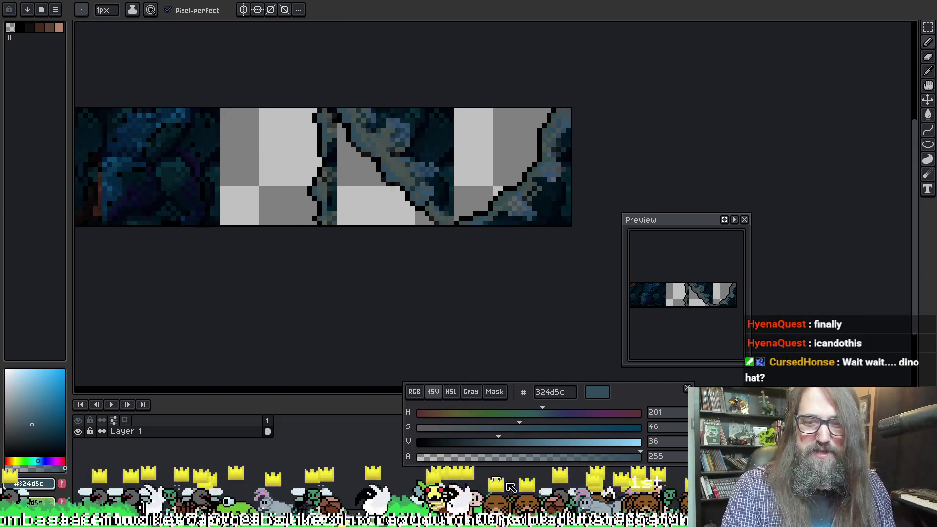
mouse_move(514, 445)
left_mouse_down()
mouse_move(550, 442)
mouse_move(513, 428)
left_mouse_up()
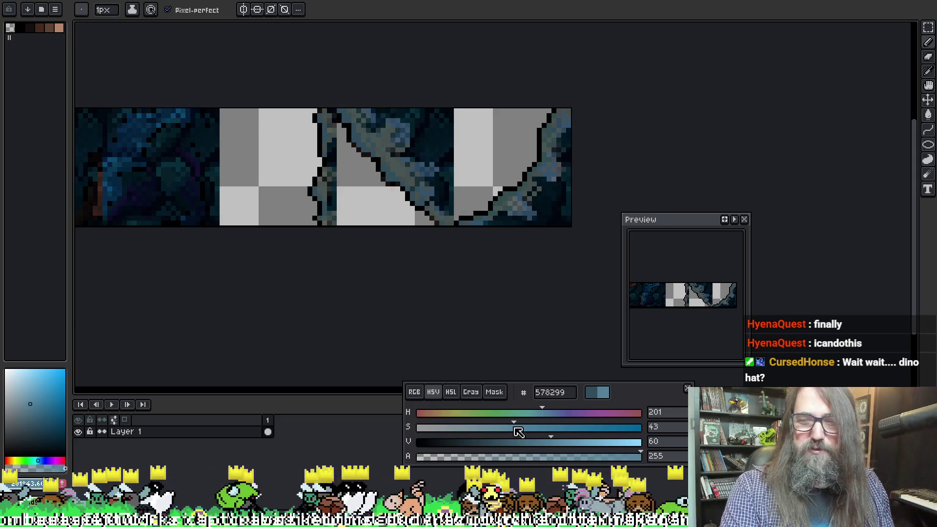
key("g")
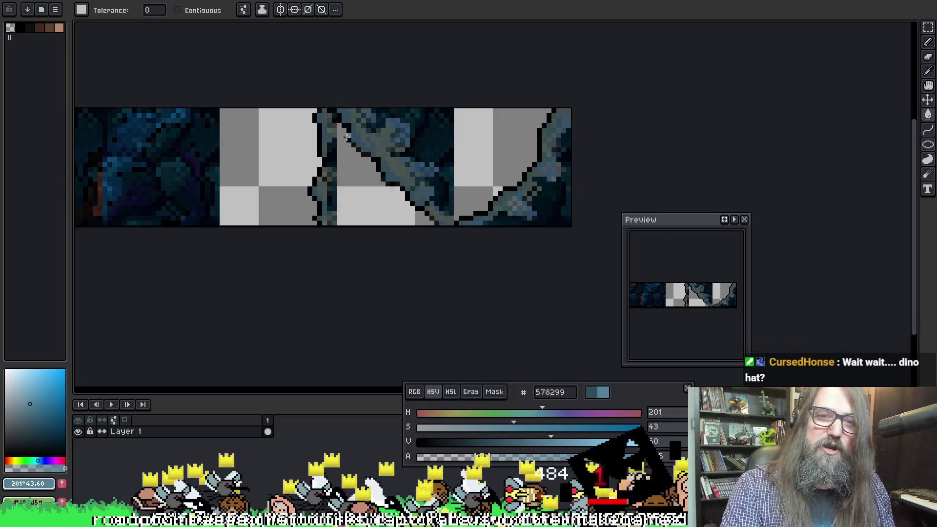
left_click(355, 139)
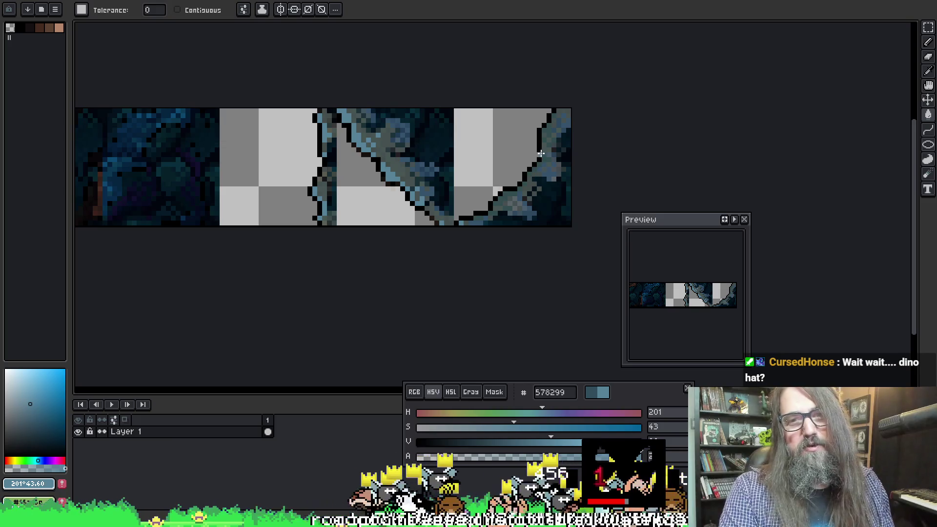
Step: Undo an extra fill and eyedrop the grey-blue 5c646c from the artwork
scroll(499, 185, "up", 2)
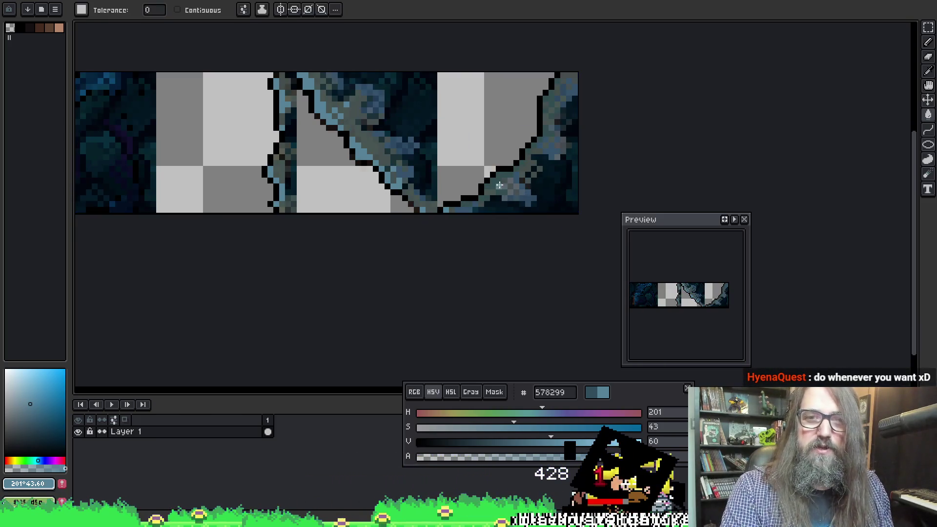
left_click(492, 180)
scroll(496, 195, "down", 4)
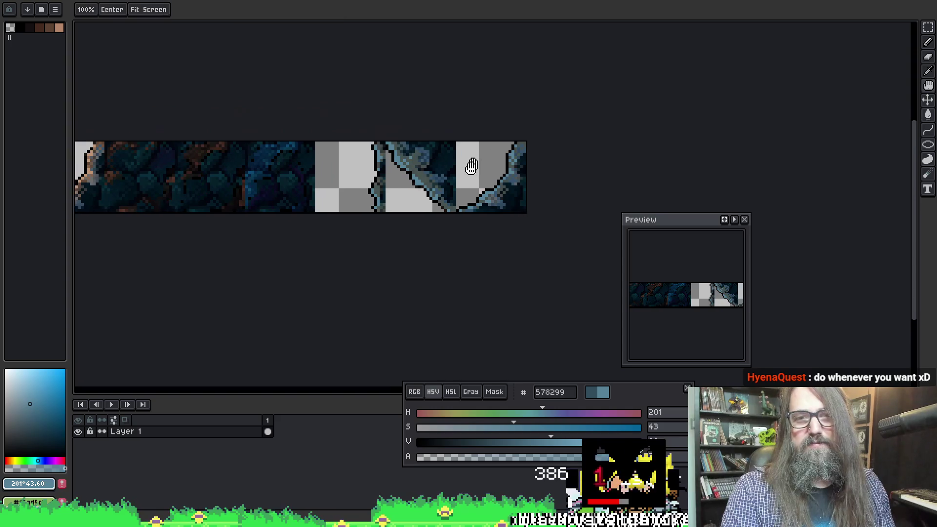
key("ctrl+z")
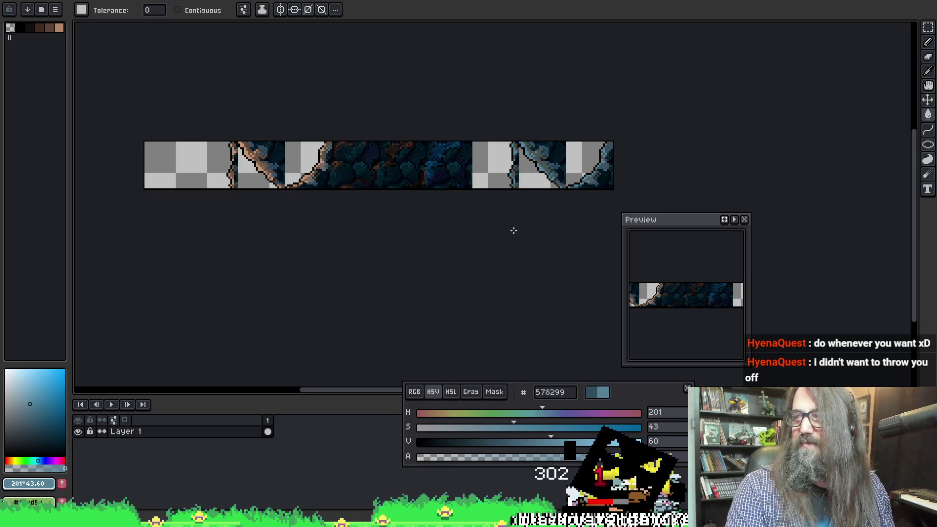
left_click_drag(491, 192, 476, 207)
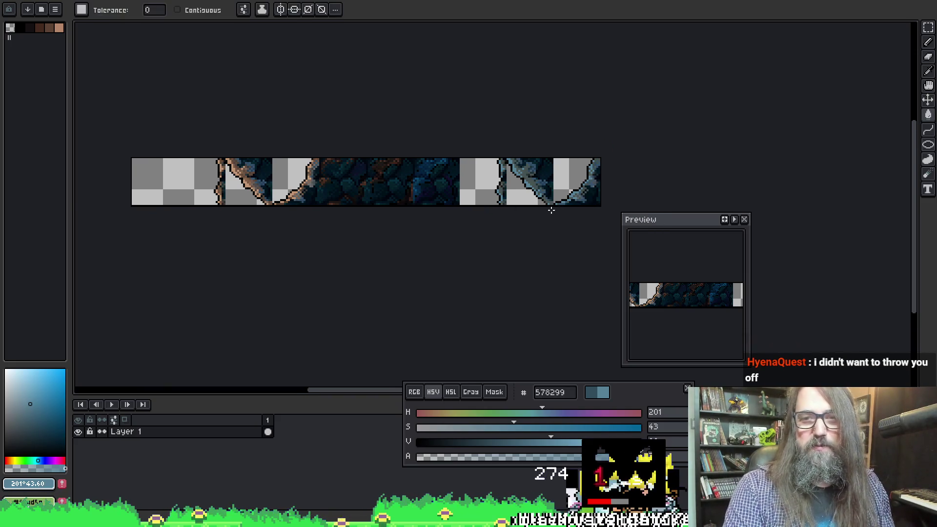
scroll(542, 195, "up", 3)
key("alt")
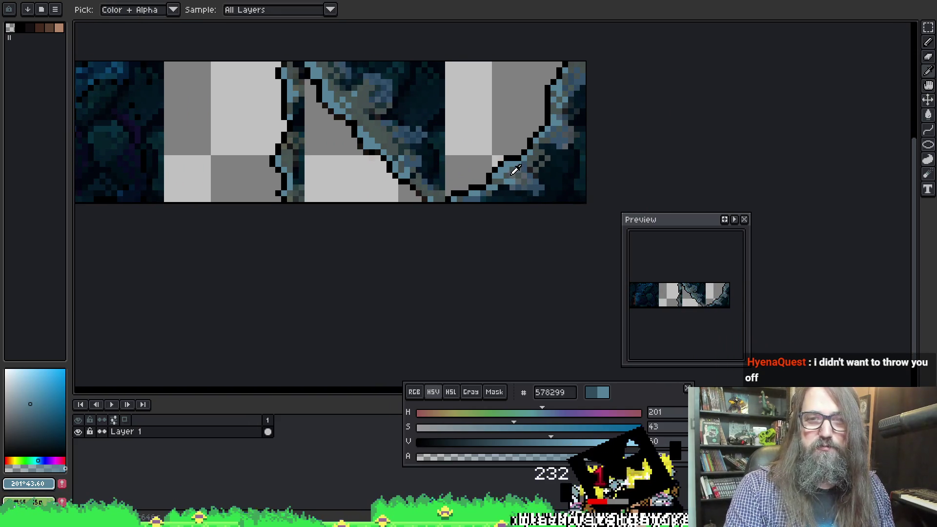
left_click(372, 101)
Step: Look over the strip's left tiles, then close the tileset-Sheet tab
scroll(453, 147, "down", 1)
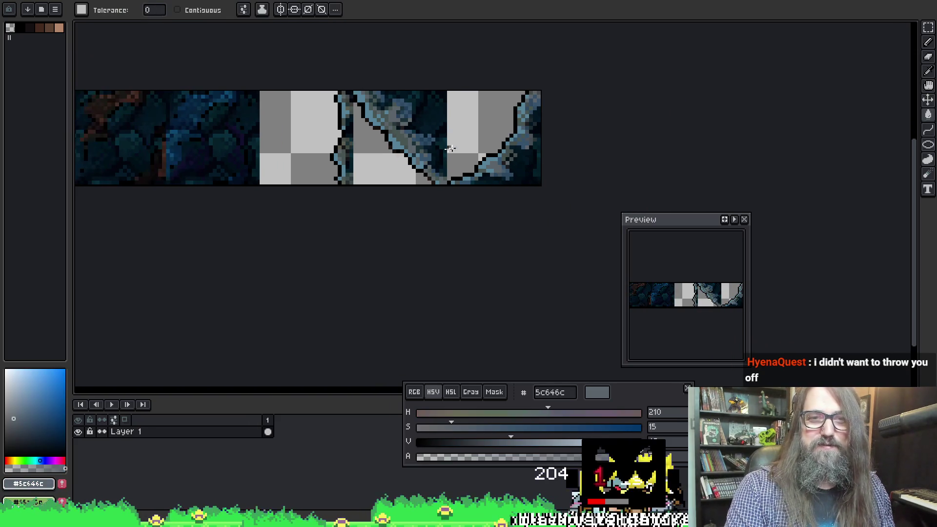
scroll(478, 156, "left", 5)
scroll(507, 169, "down", 1)
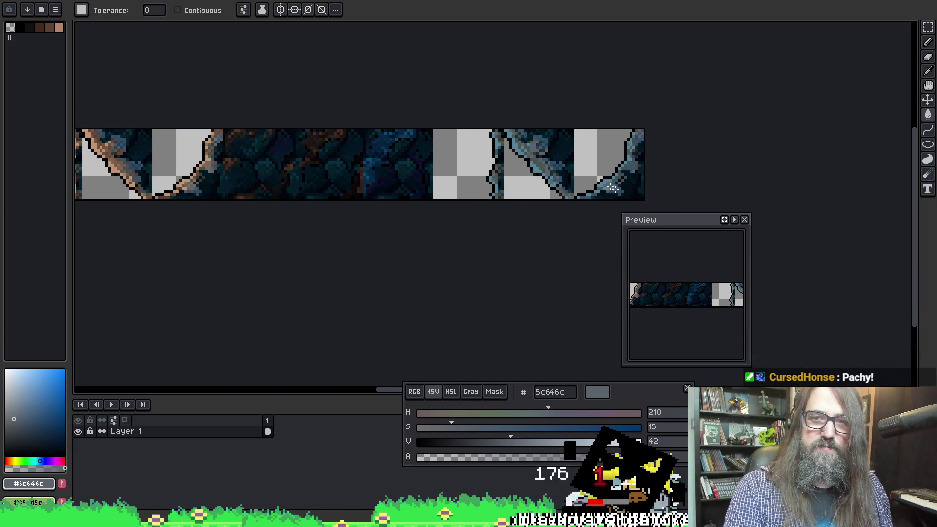
mouse_move(512, 213)
left_mouse_down()
mouse_move(565, 193)
mouse_move(464, 190)
left_mouse_up()
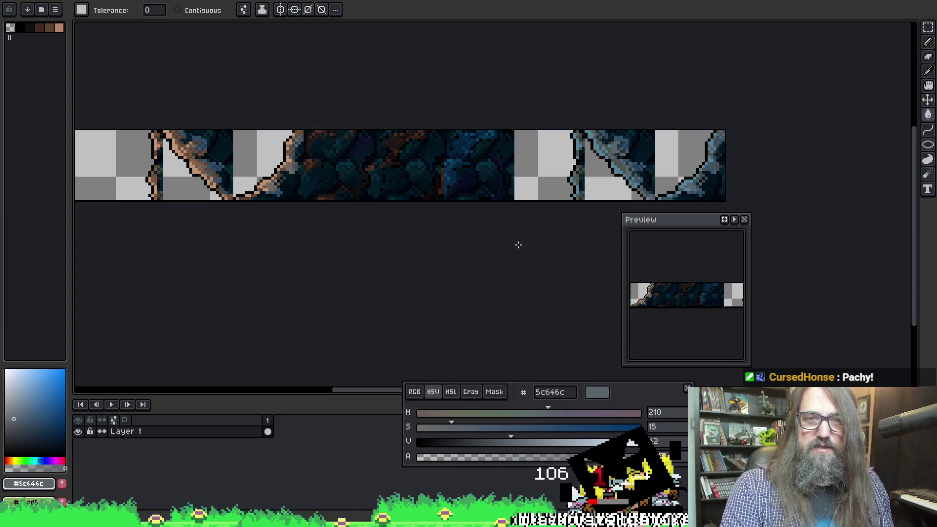
scroll(450, 182, "down", 3)
scroll(470, 179, "up", 3)
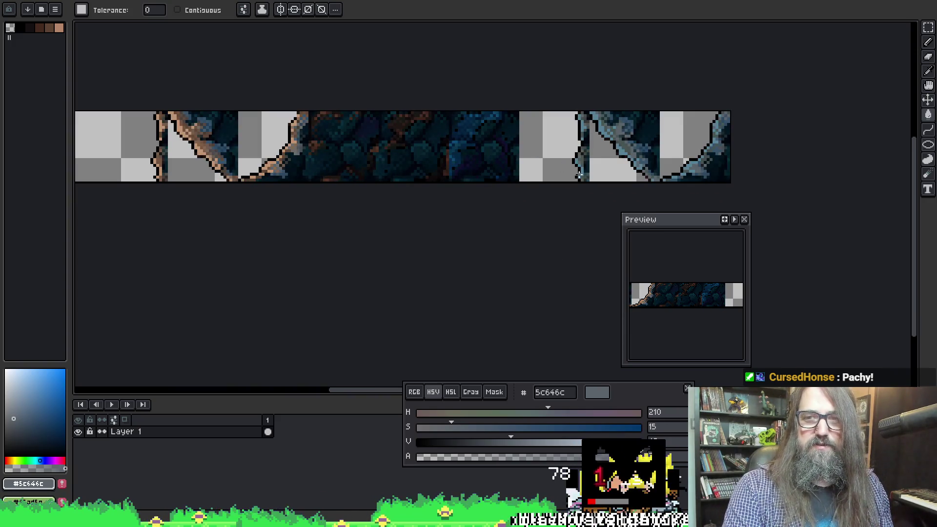
left_click(623, 2)
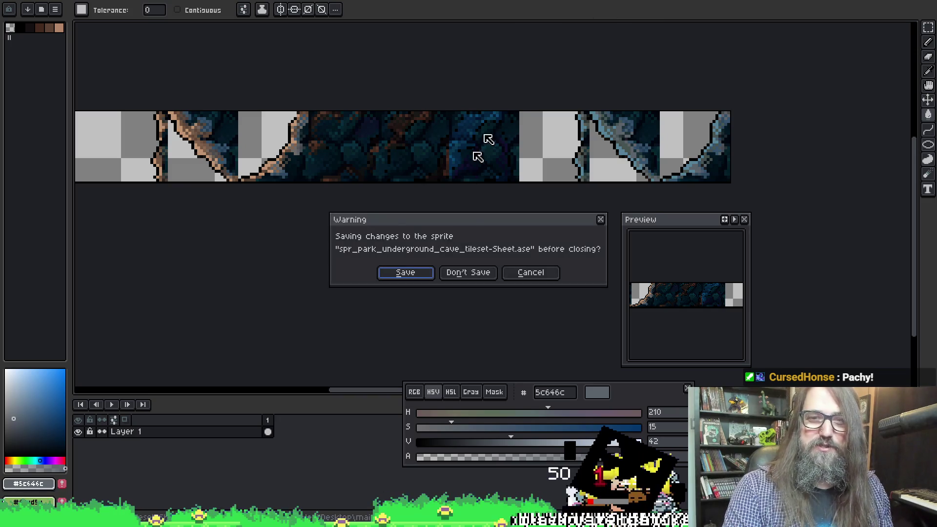
Step: Discard the sheet without saving, sample an edge colour, and shift it to a darker, saturated teal
left_click(475, 276)
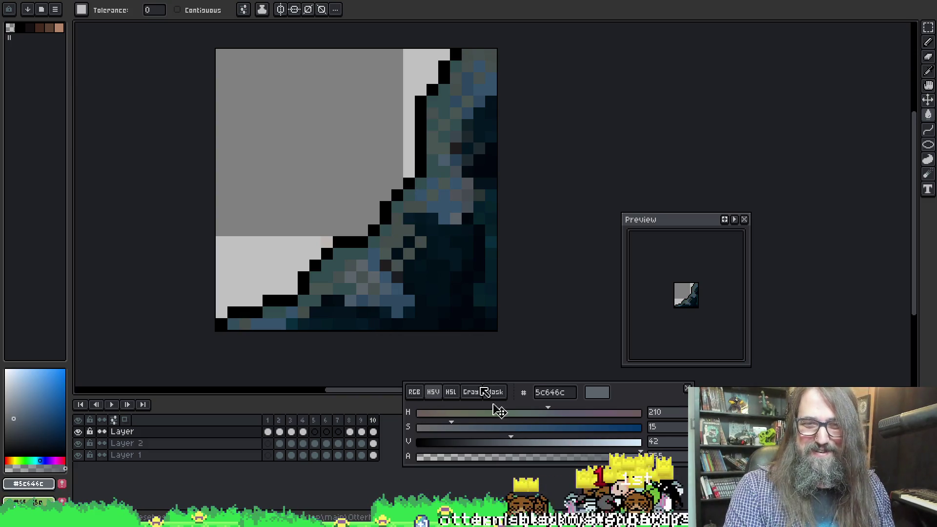
key("i")
left_click(356, 242)
key("g")
left_click_drag(488, 441, 539, 441)
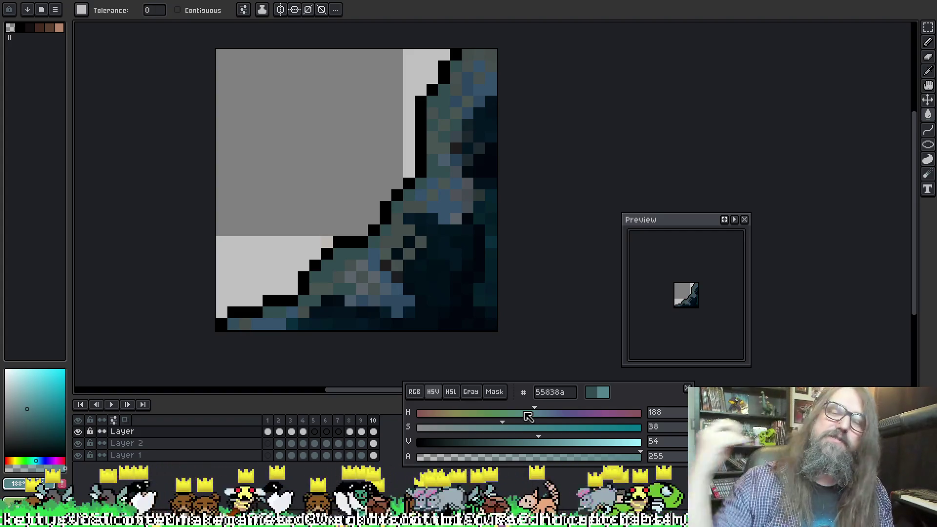
mouse_move(537, 440)
left_mouse_down()
mouse_move(514, 427)
mouse_move(561, 427)
mouse_move(546, 427)
left_mouse_up()
left_click(386, 183)
Step: Recolour matching edge pixels teal, trying a lighter shade before settling on a slightly darker teal
left_click(350, 254)
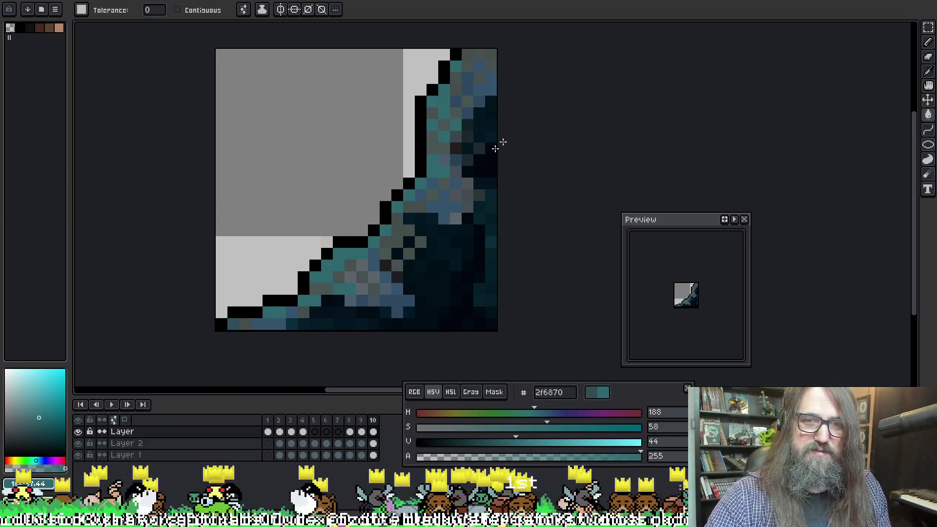
scroll(561, 62, "down", 3)
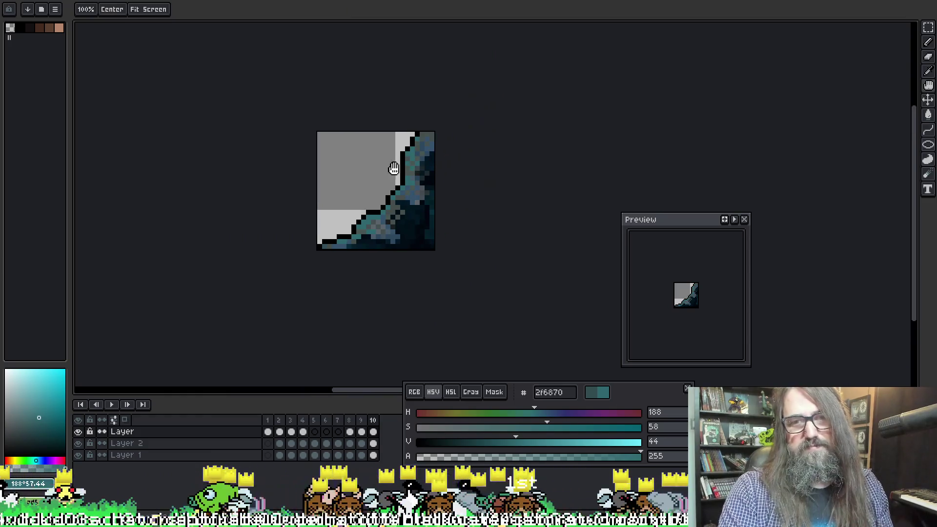
mouse_move(537, 442)
left_mouse_down()
mouse_move(556, 439)
mouse_move(552, 429)
mouse_move(530, 436)
left_mouse_up()
left_click(374, 216)
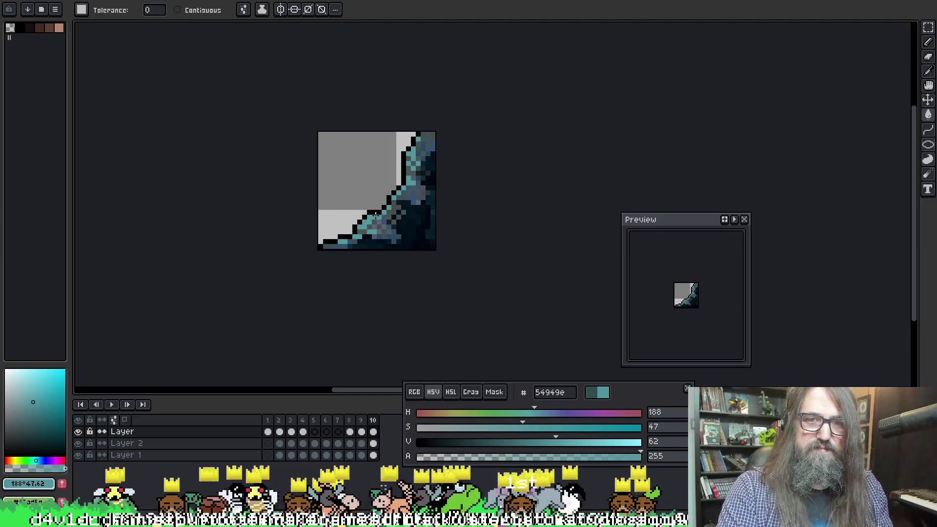
key("ctrl+z")
left_click_drag(557, 442, 535, 441)
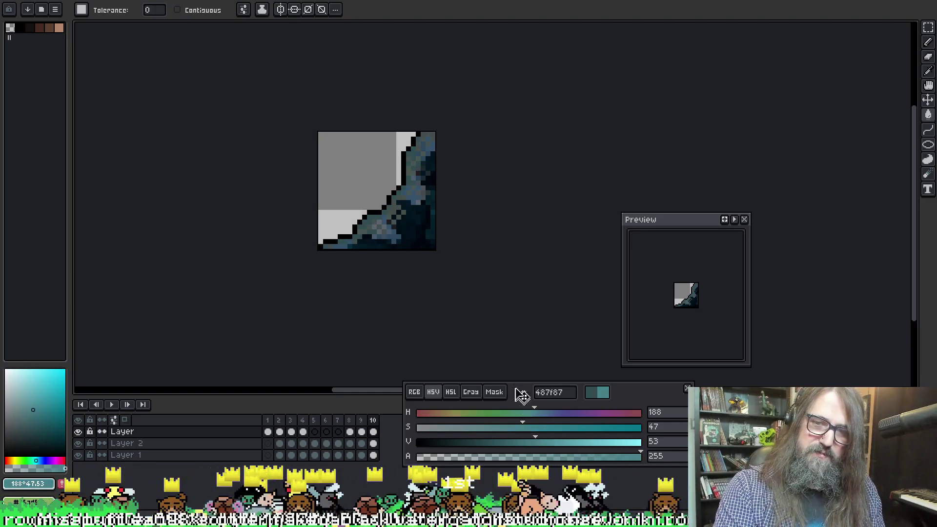
left_click(372, 217)
Step: Review the frames up to frame 10, then raise the teal's saturation and darken it slightly
key("ctrl+Right")
key("ctrl+Left")
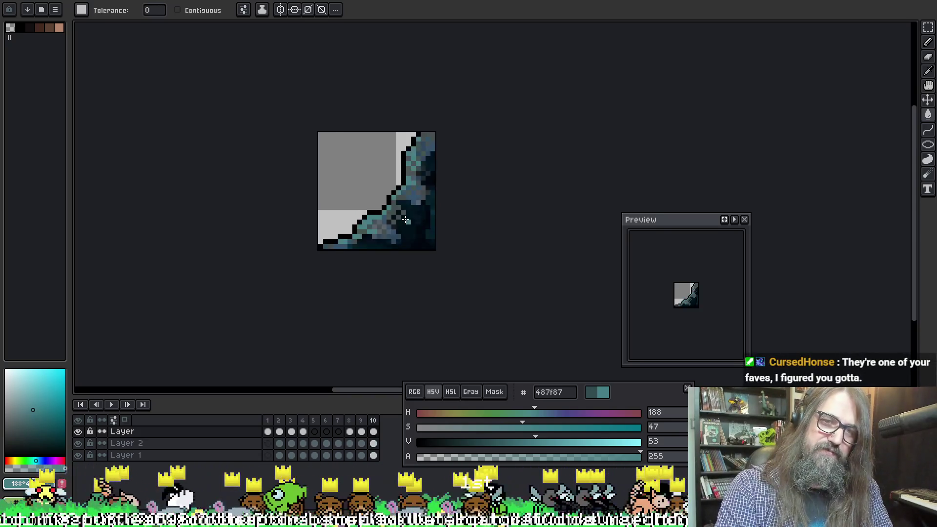
key("ctrl+Left")
key("ctrl+Left")
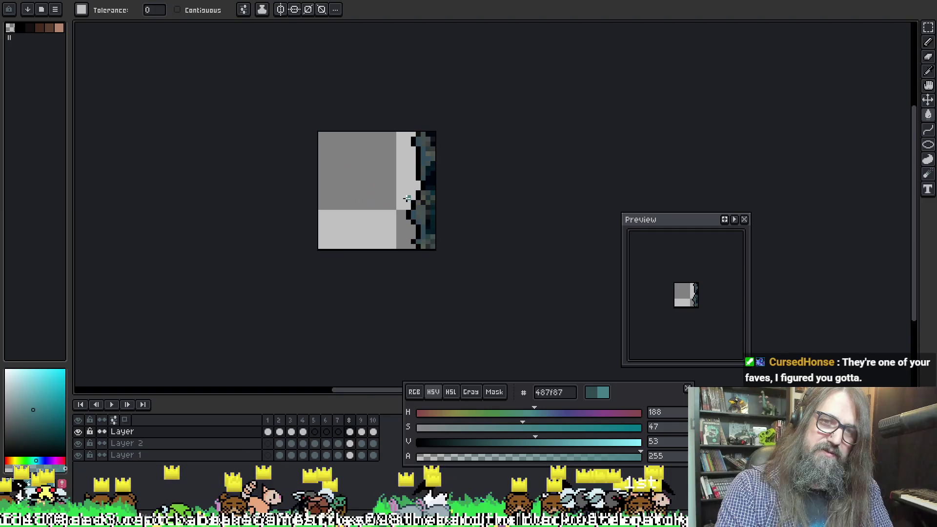
key("ctrl+Right")
key("ctrl+Right")
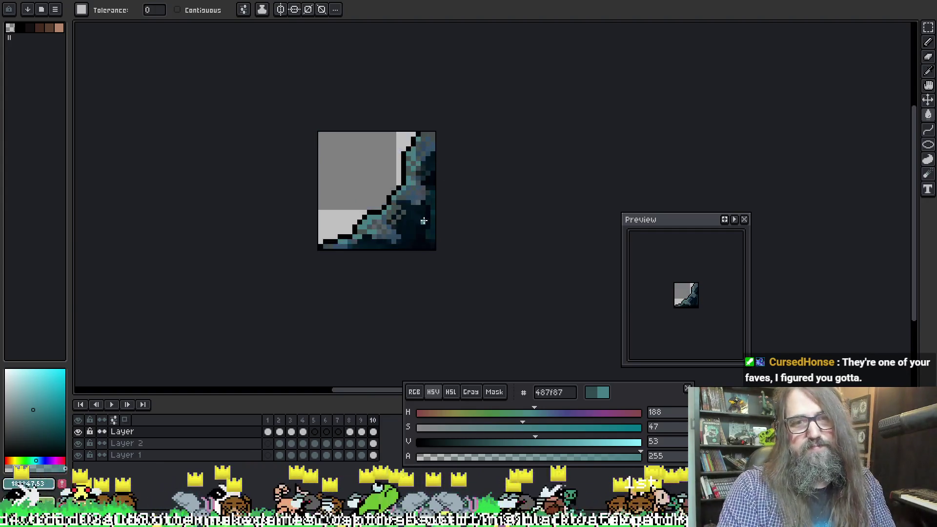
scroll(411, 204, "up", 1)
left_click_drag(523, 427, 569, 428)
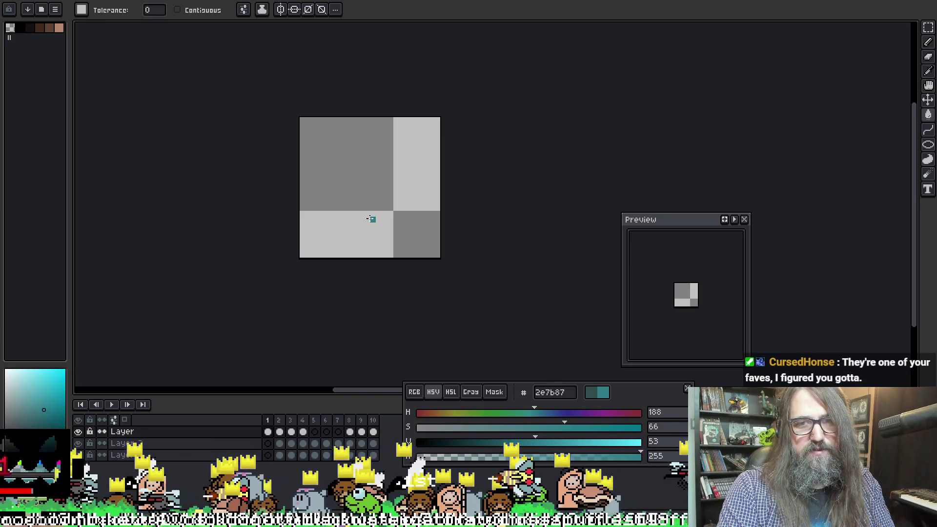
left_click_drag(529, 442, 525, 442)
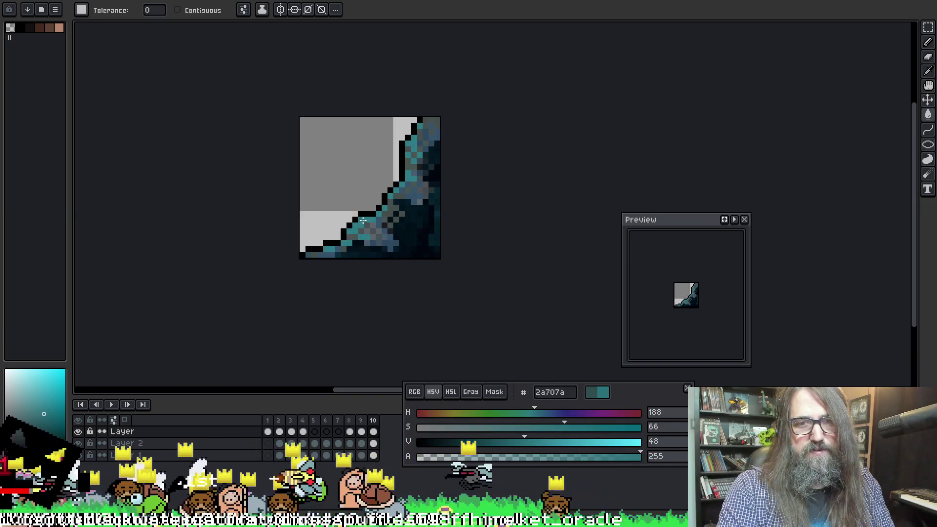
Step: Compare frames 9 and 10 and set the teal 2a707a to opacity 49
key("Left")
key("Left")
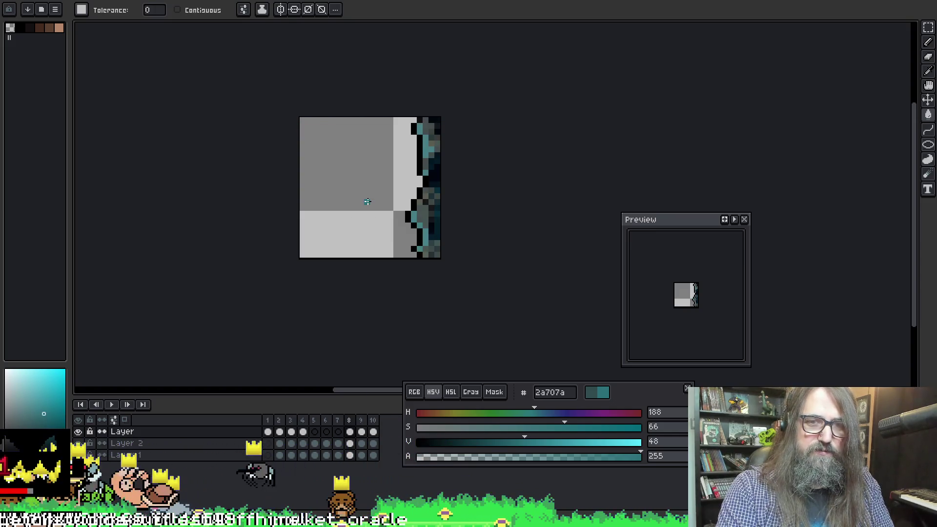
key("Right")
key("Right")
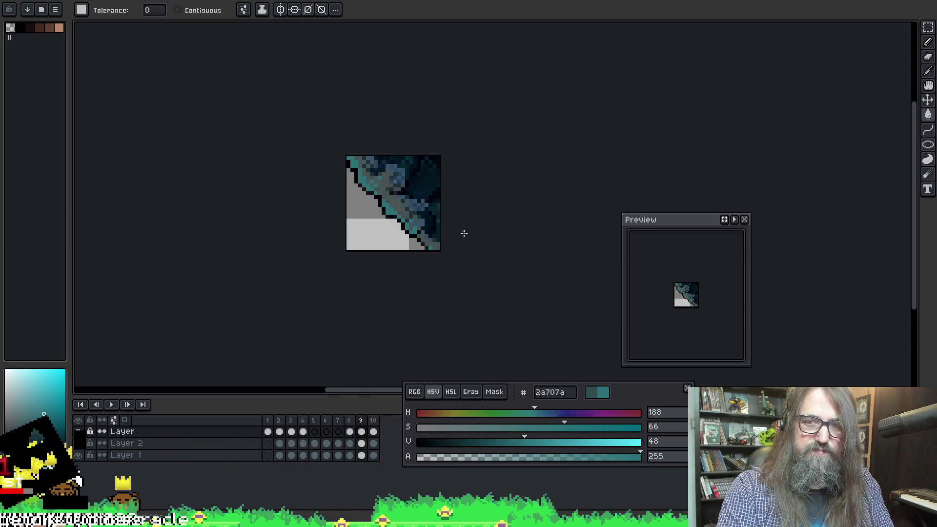
scroll(440, 215, "up", 3)
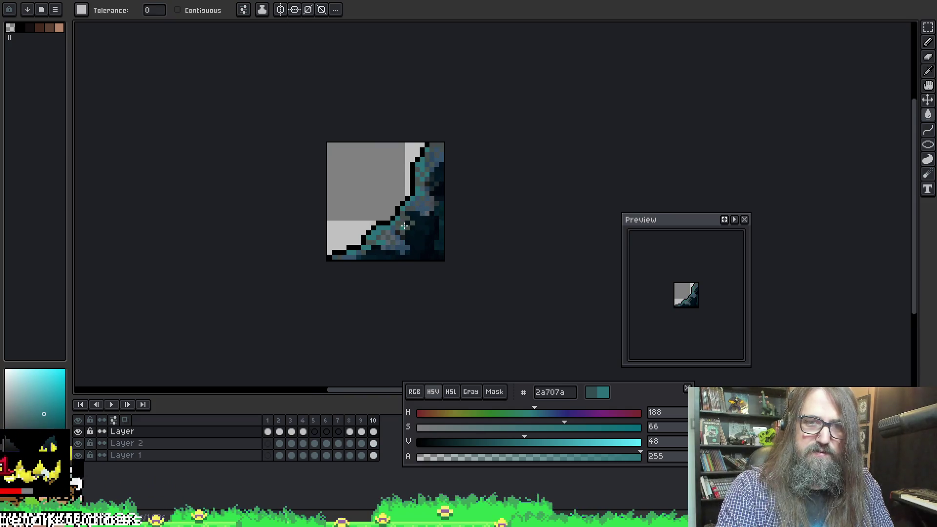
key("i")
key("g")
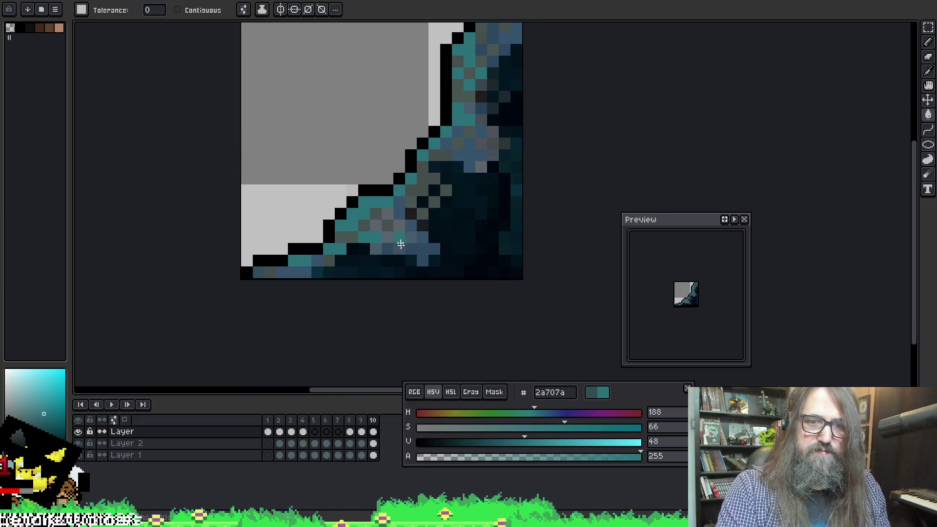
left_click(460, 456)
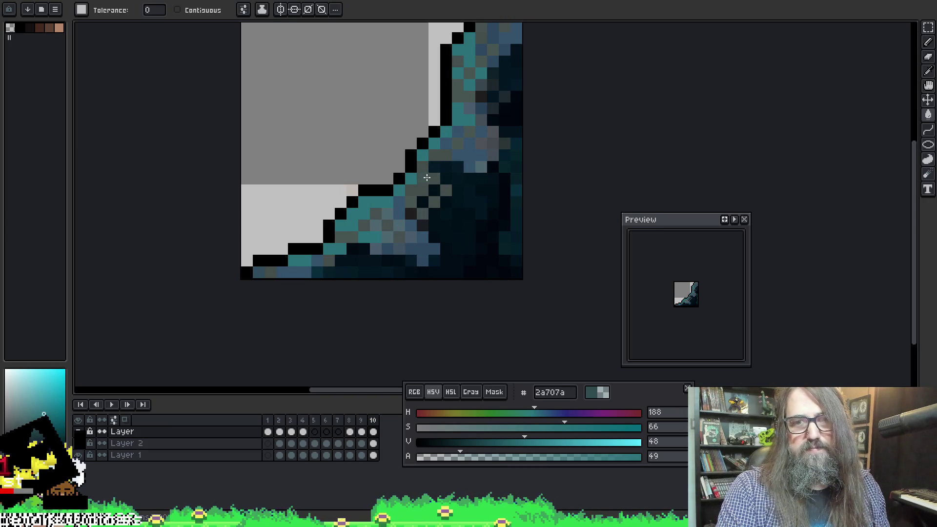
Step: Undo a translucent teal fill and re-pick teal 2a707a at full alpha 255 with the Pencil
scroll(465, 160, "down", 2)
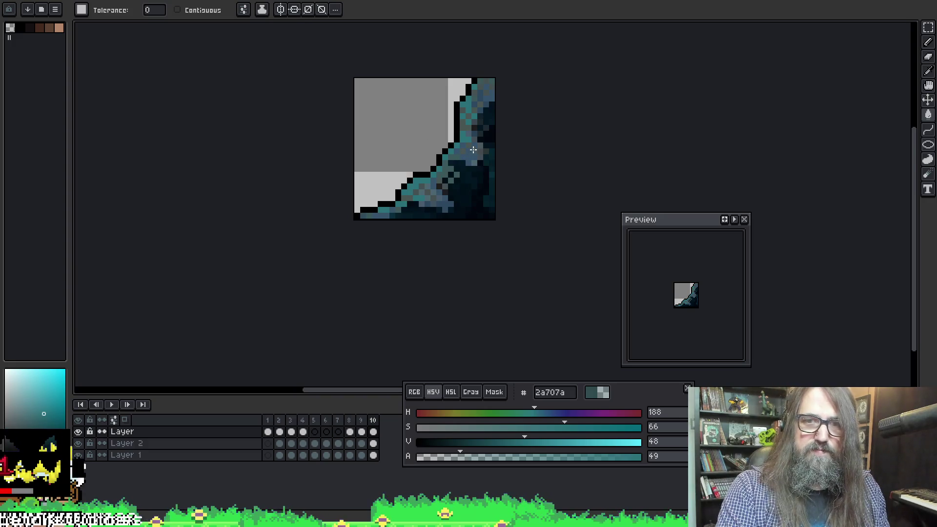
left_click(456, 184)
key("ctrl+z")
key("b")
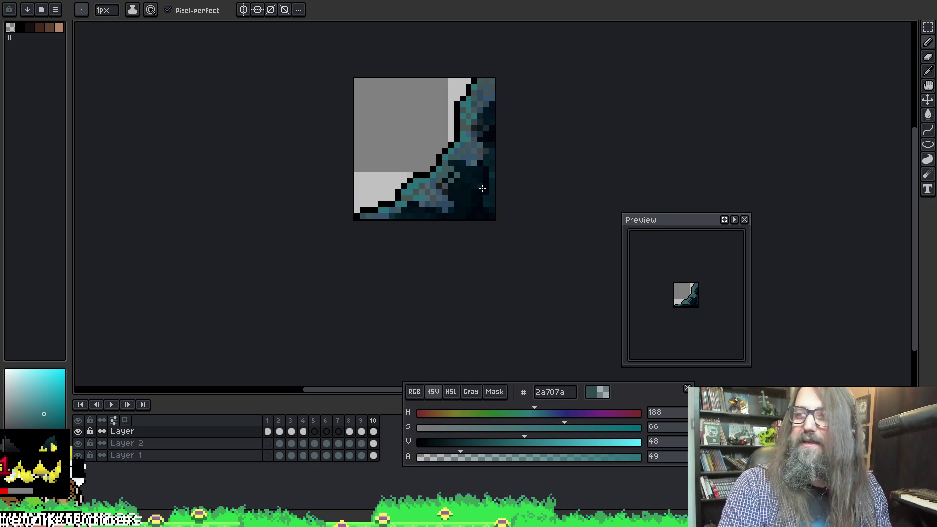
key("v")
scroll(479, 147, "up", 3)
key("b")
key("v")
key("b")
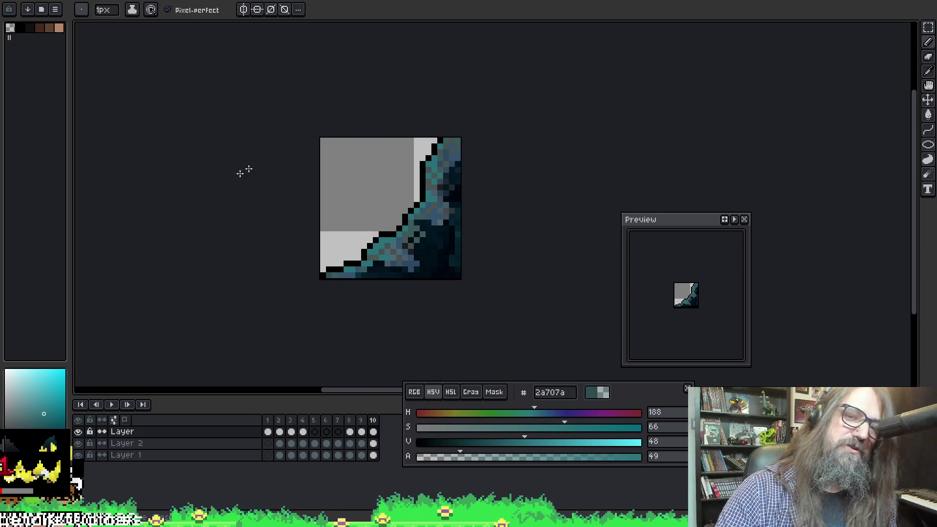
left_click(387, 237, "alt")
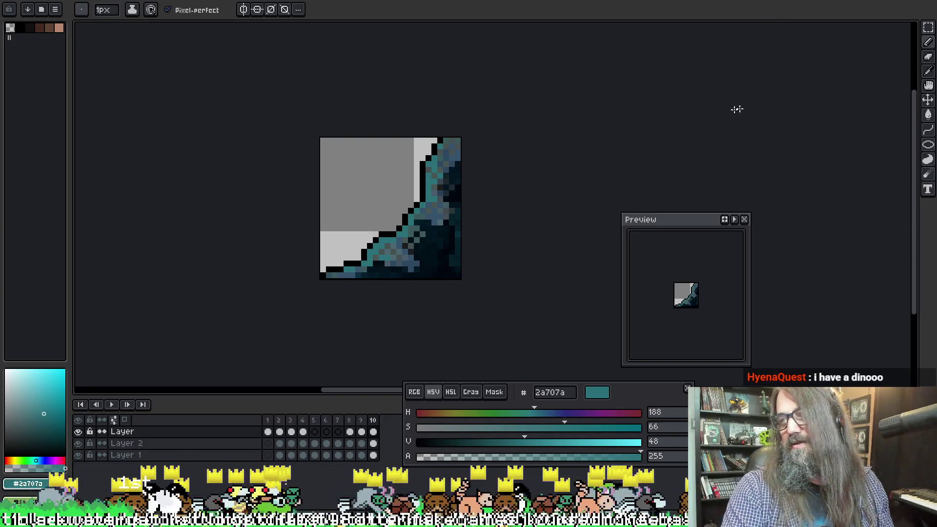
key("space")
left_click_drag(661, 113, 693, 108)
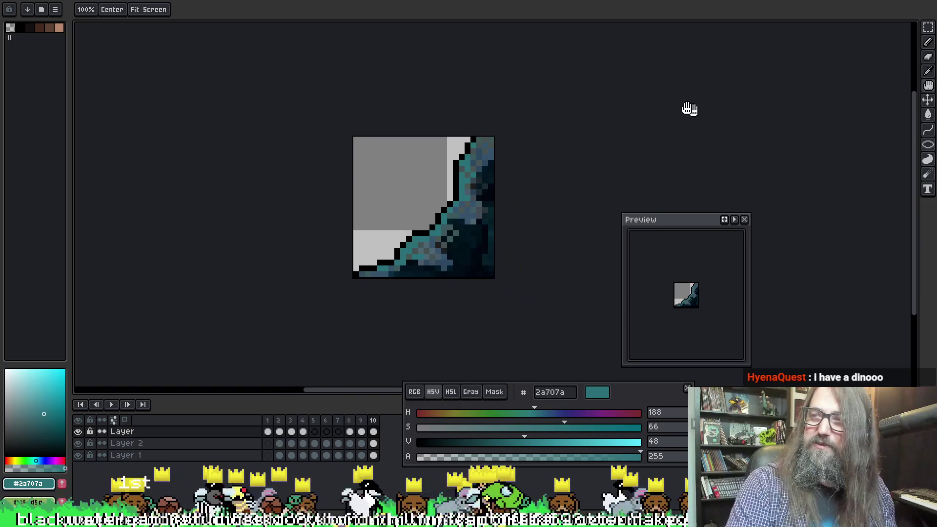
Step: Play the animation, stop on frame 9, and refill its teal highlights with a lighter colour
scroll(613, 118, "up", 1)
left_click_drag(472, 139, 466, 123)
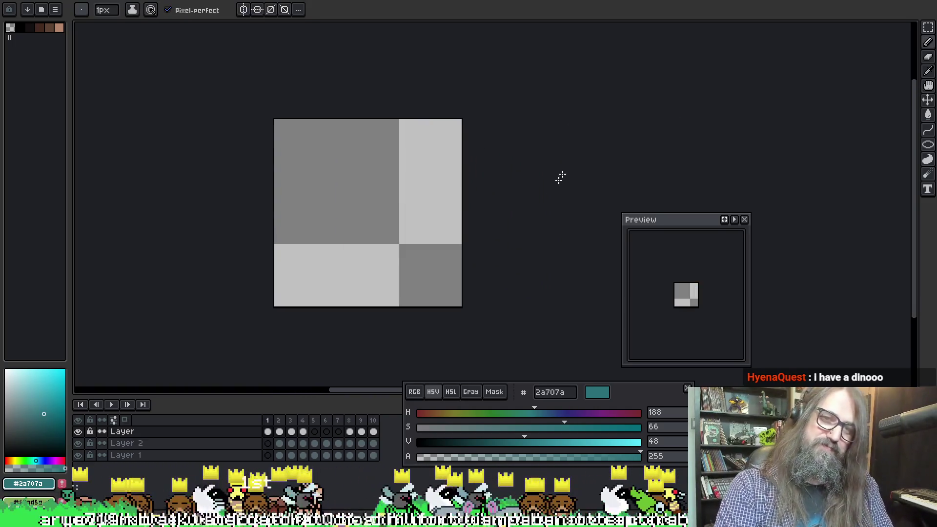
key("Return")
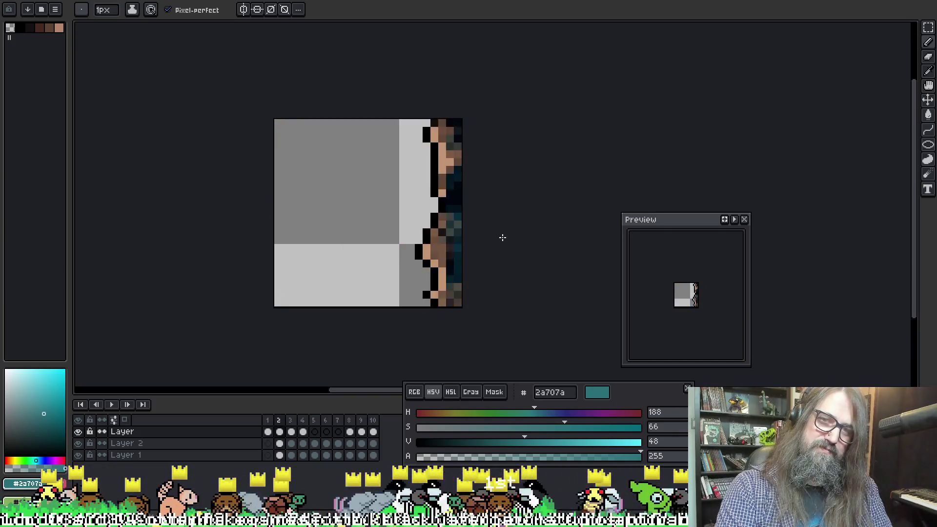
key("Return")
scroll(372, 208, "up", 1)
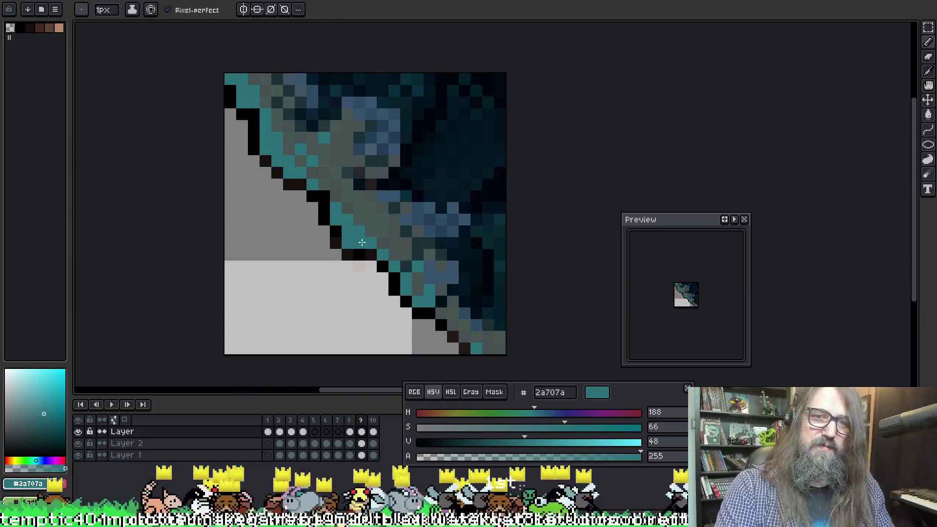
mouse_move(549, 443)
left_mouse_down()
mouse_move(569, 442)
mouse_move(565, 430)
mouse_move(524, 438)
left_mouse_up()
key("g")
left_click(349, 239)
Step: Refill frame 10's teal edge pixels lighter, settle the colour at 508d96, and switch to Discord
scroll(349, 239, "down", 1)
key("Left")
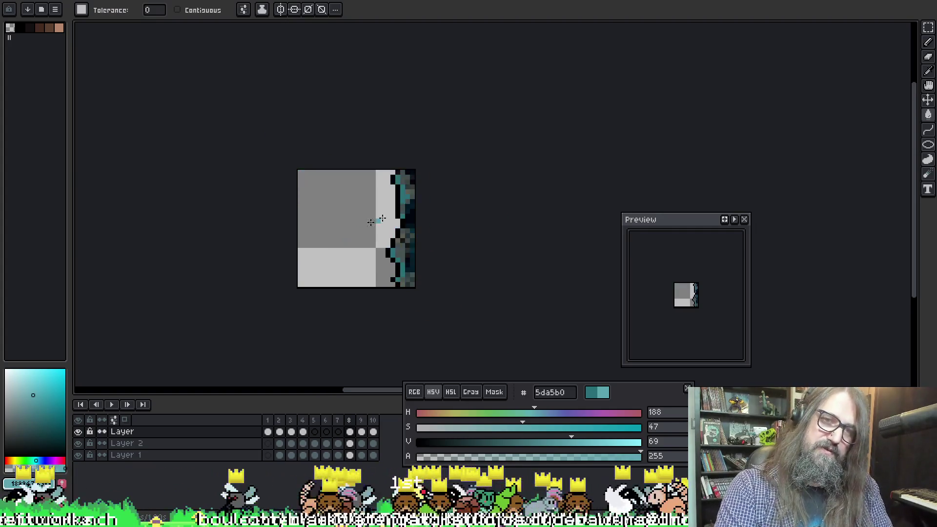
key("Right")
key("Right")
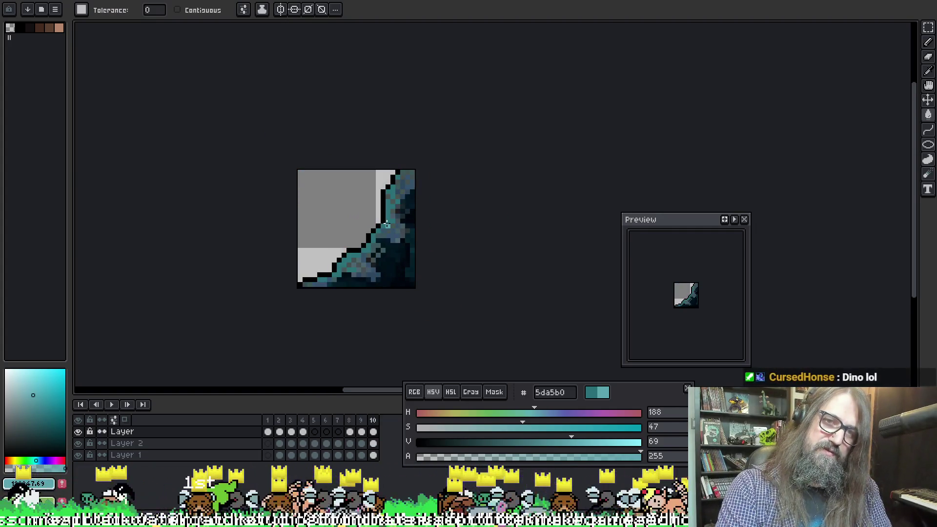
left_click(389, 218)
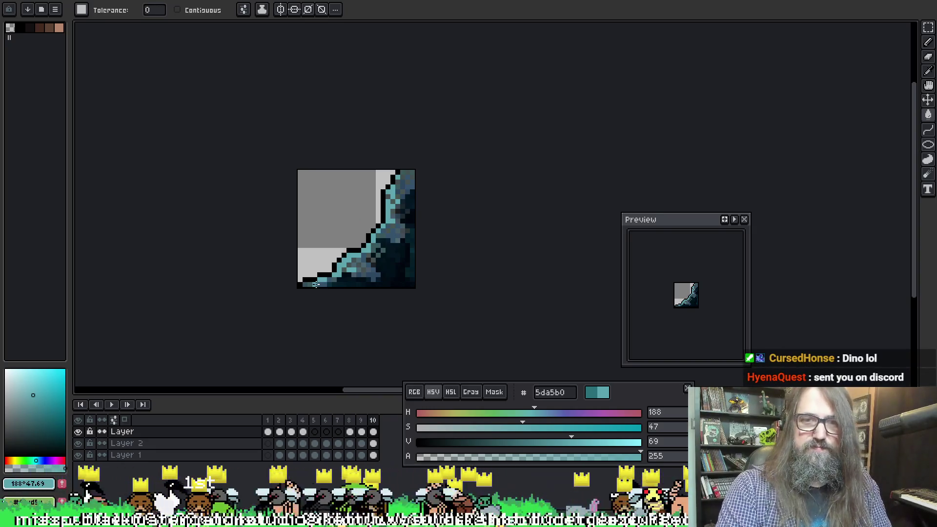
left_click_drag(569, 442, 551, 444)
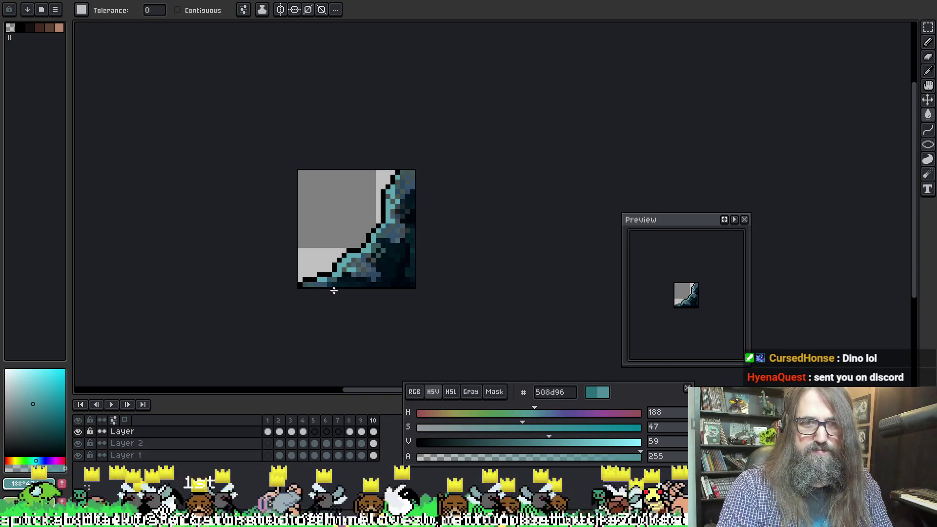
key("m")
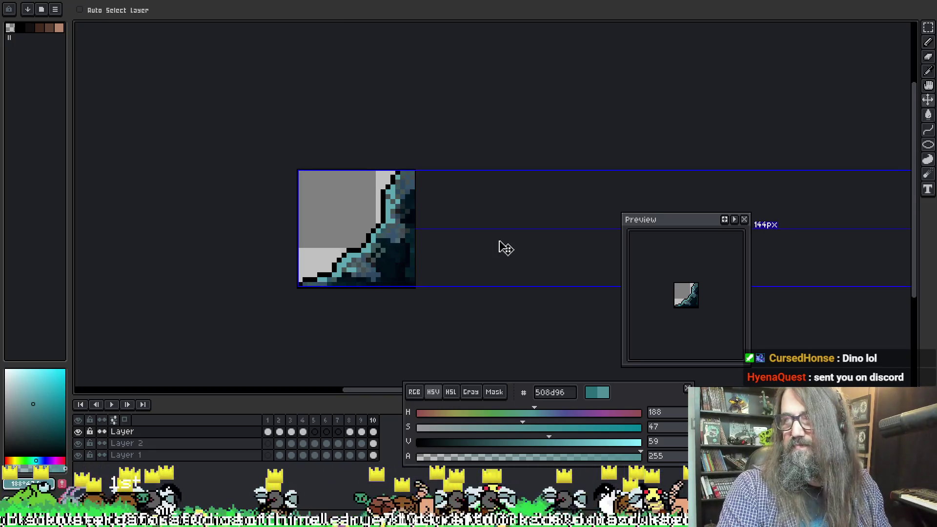
key("g")
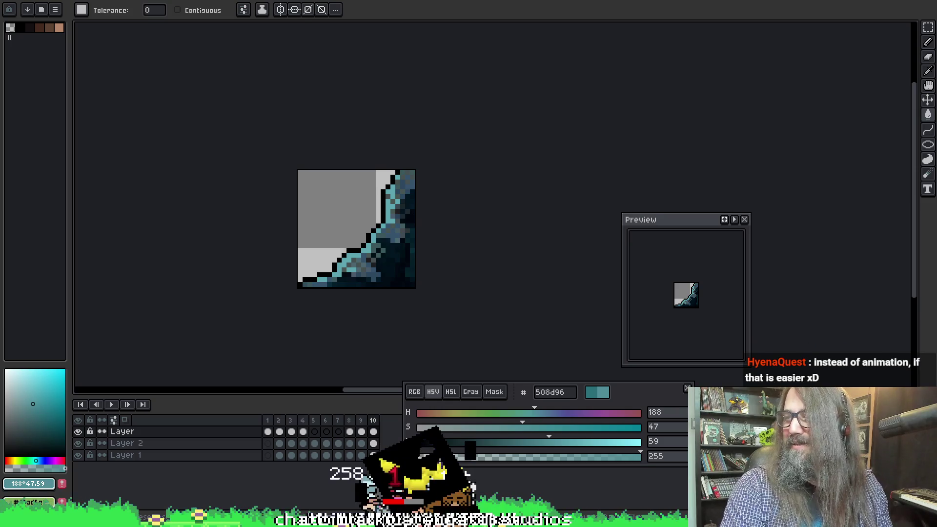
key("alt+Tab")
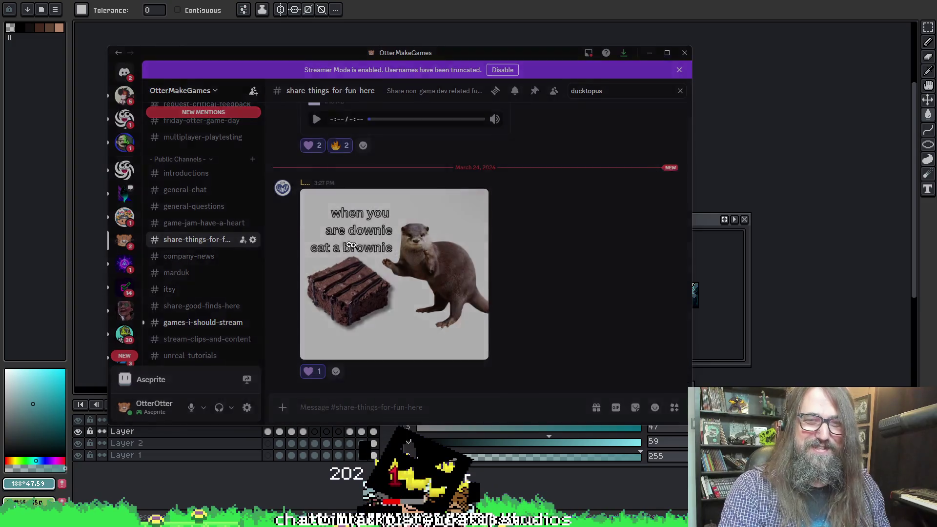
left_click(400, 244)
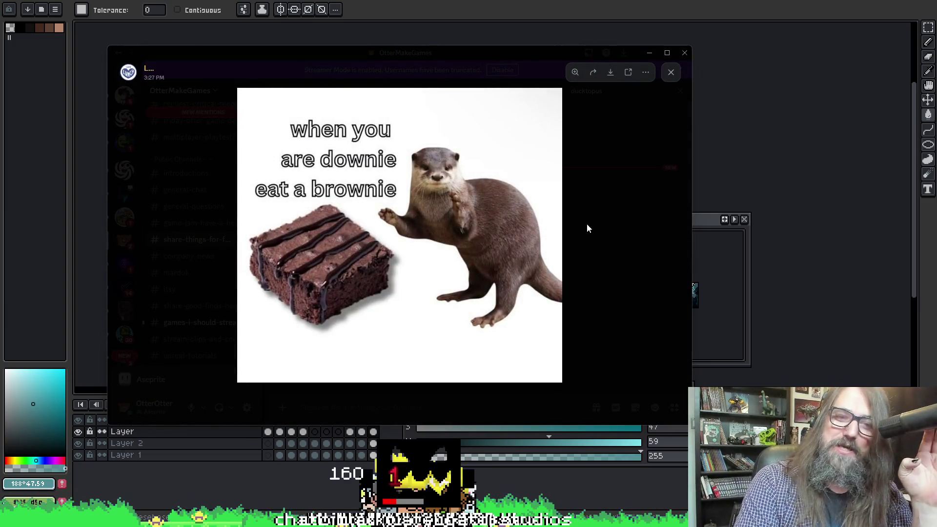
key("super+Down")
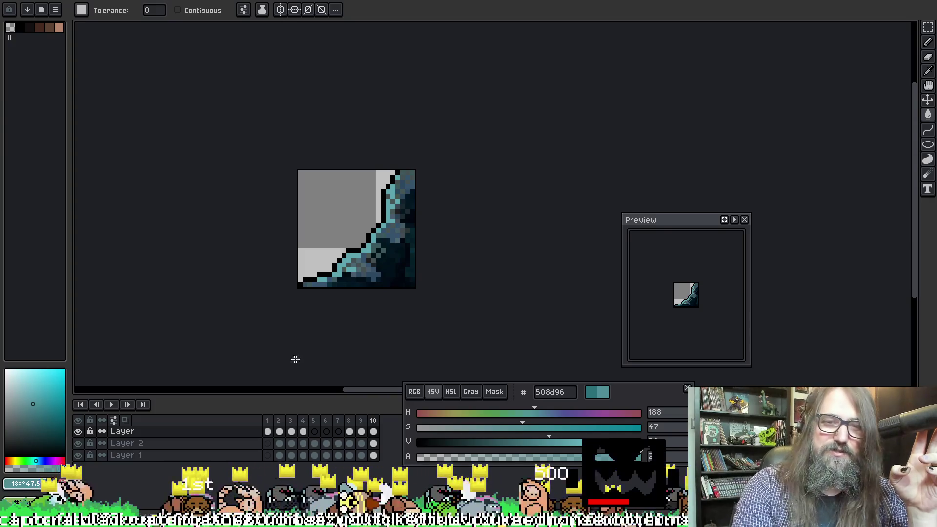
Step: Play the animation from the first frame, then pick the lighter teal and darken it to 5597a1
scroll(357, 263, "down", 4)
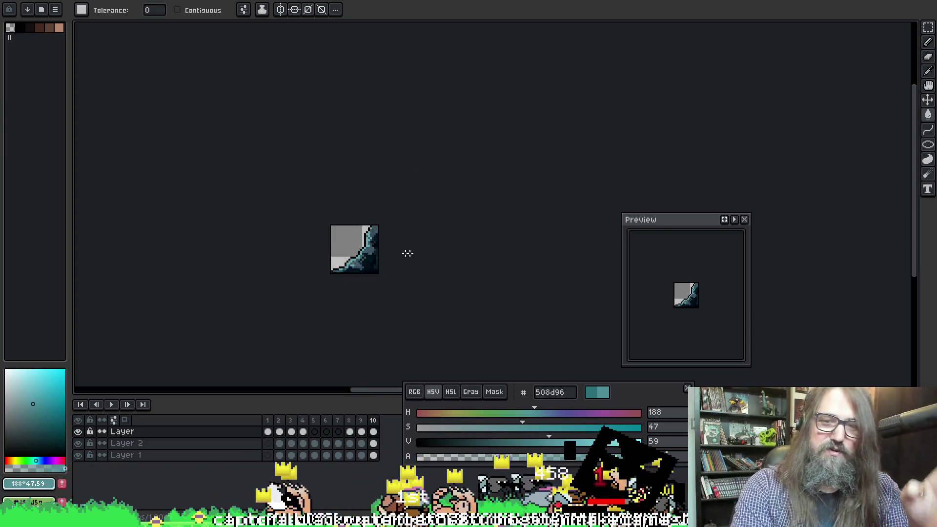
key("ctrl+Home")
key("F5")
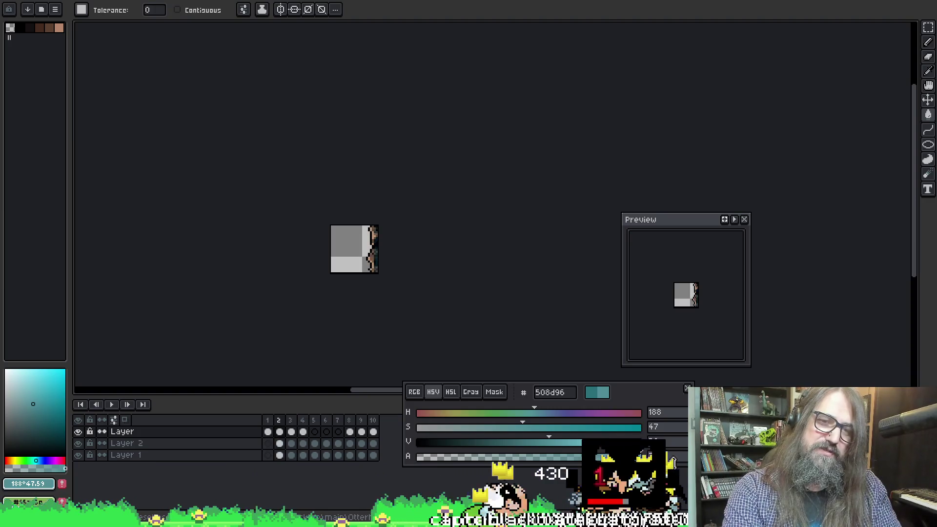
scroll(293, 257, "up", 4)
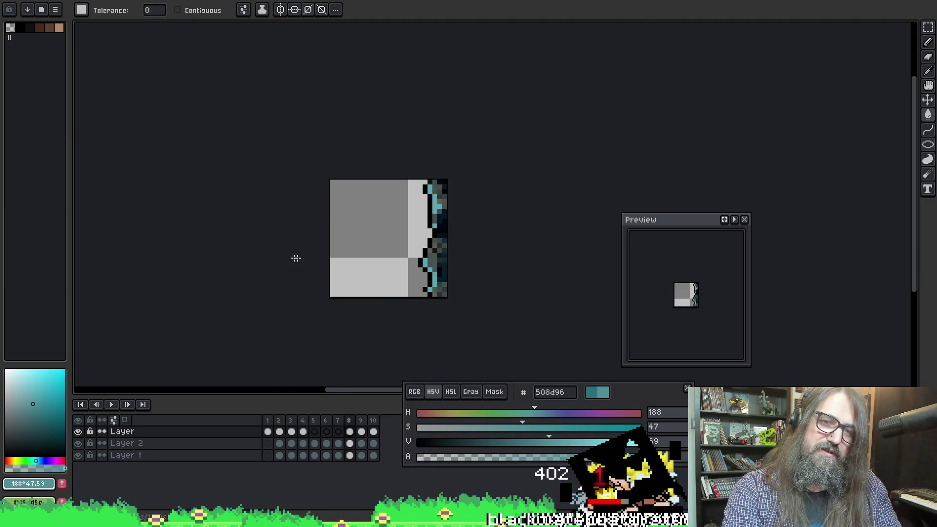
scroll(407, 241, "up", 2)
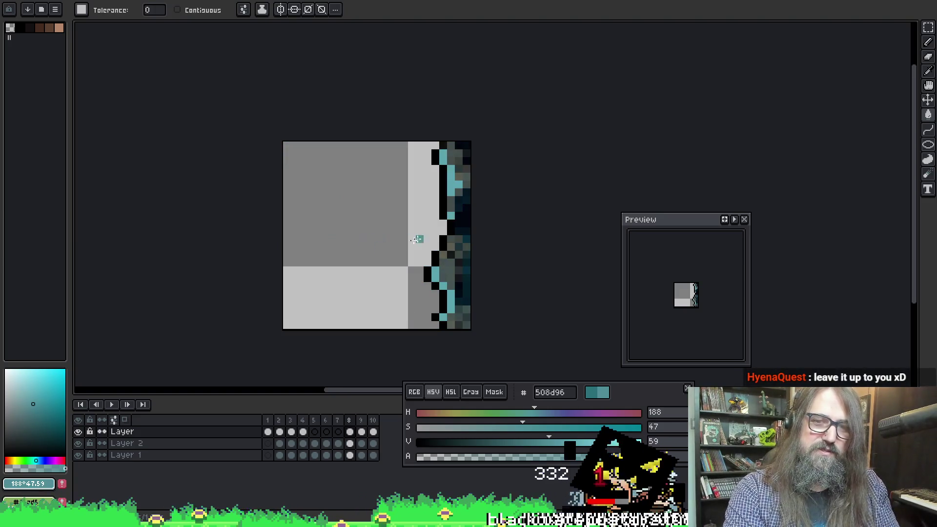
left_click(453, 190, "alt")
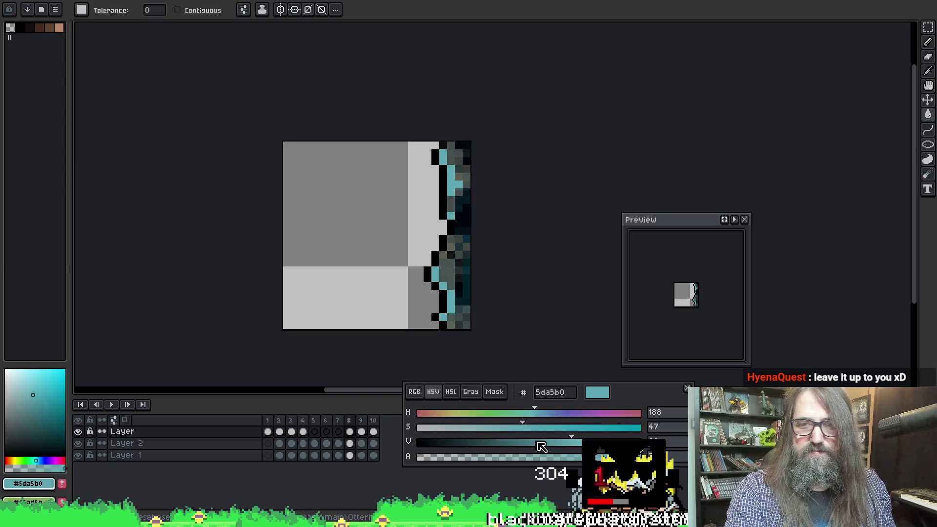
left_click(558, 444)
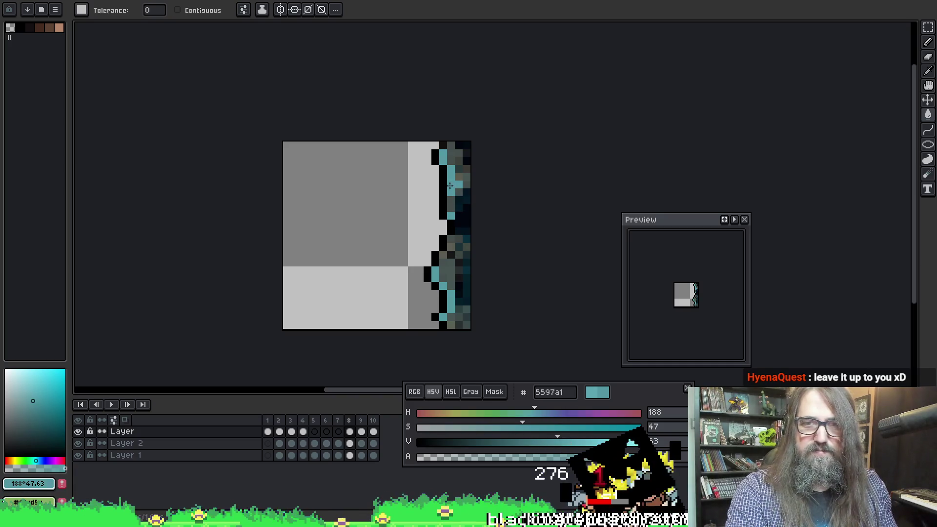
Step: Step through frames 8–10, then save the tile file from the File menu
key("Right")
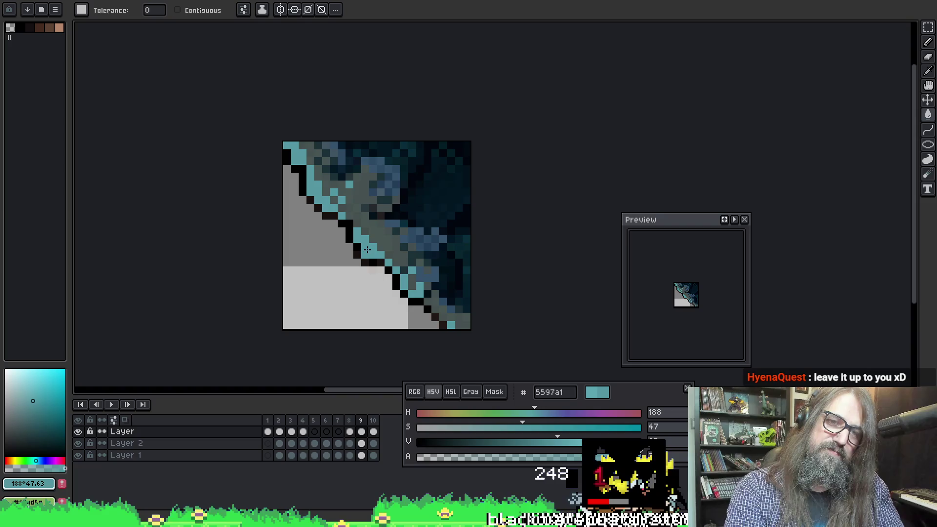
key("Right")
scroll(448, 232, "down", 1)
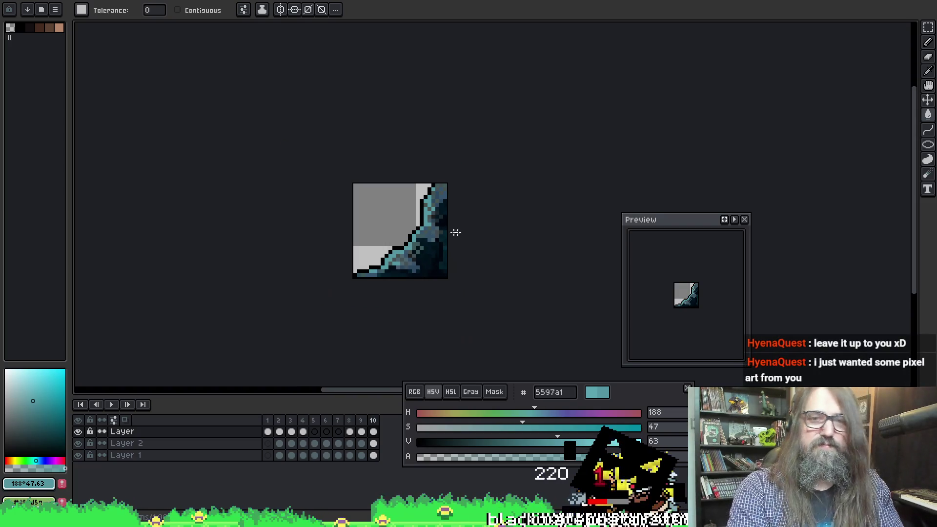
key("Left")
key("Left")
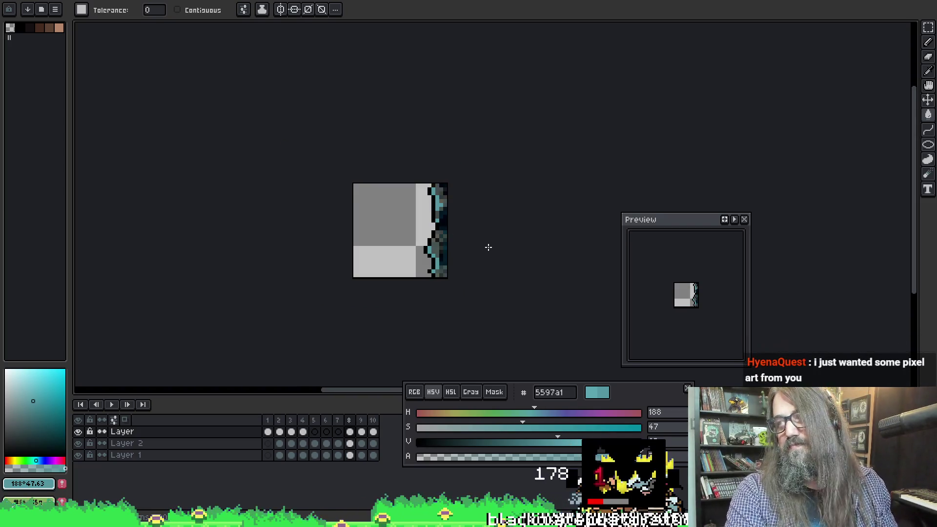
key("ctrl+e")
key("Escape")
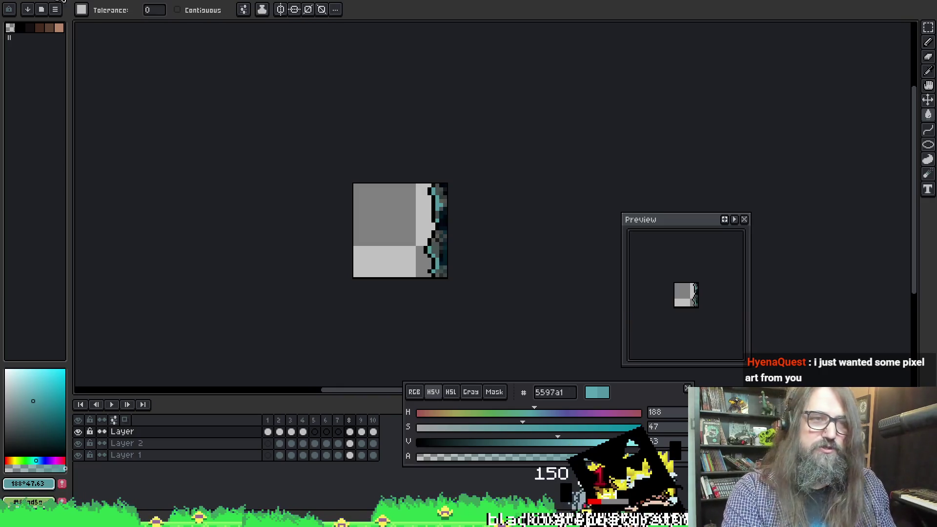
key("alt+f")
left_click(28, 34)
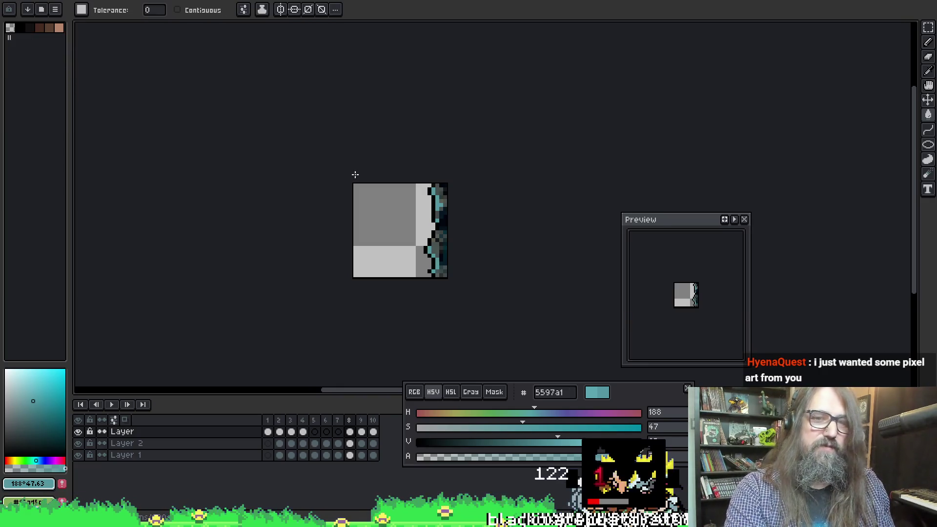
left_click(55, 9)
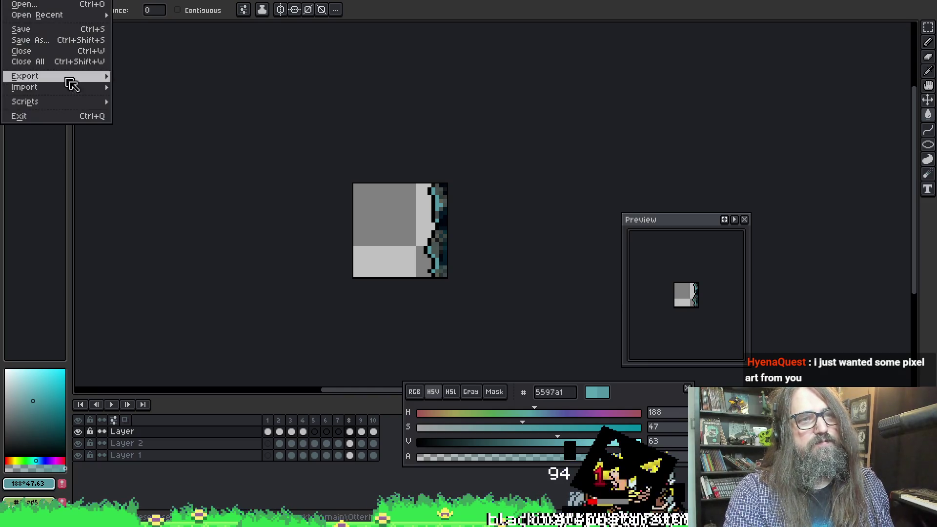
Step: Open the Export Sprite Sheet settings and start the sprite sheet export
left_click(70, 50)
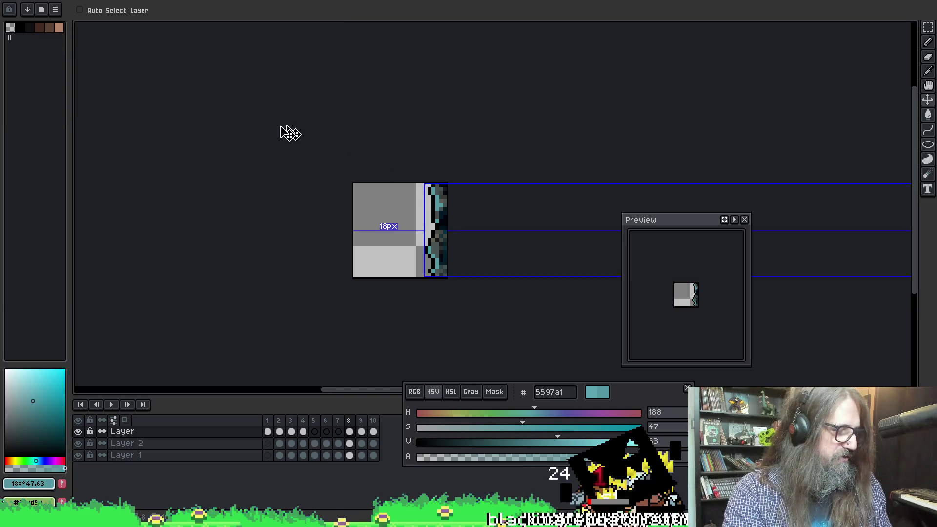
key("ctrl+e")
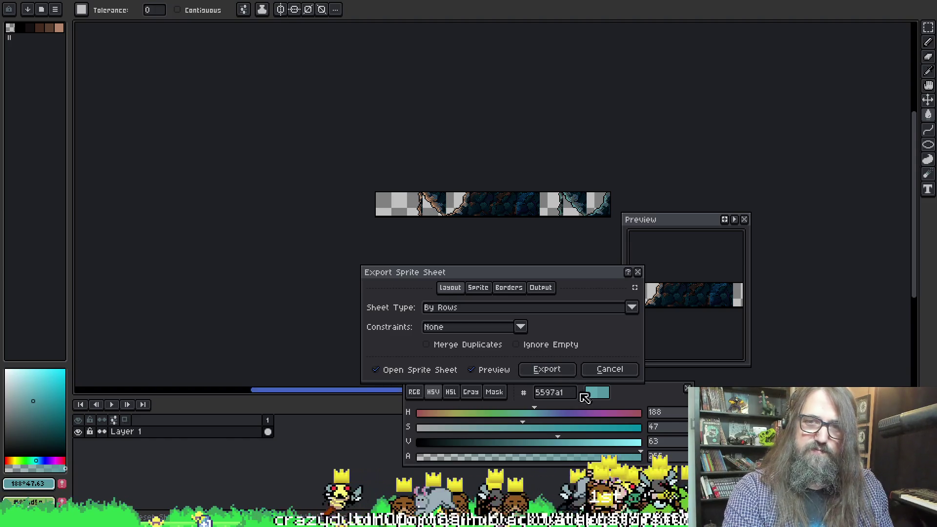
left_click(546, 370)
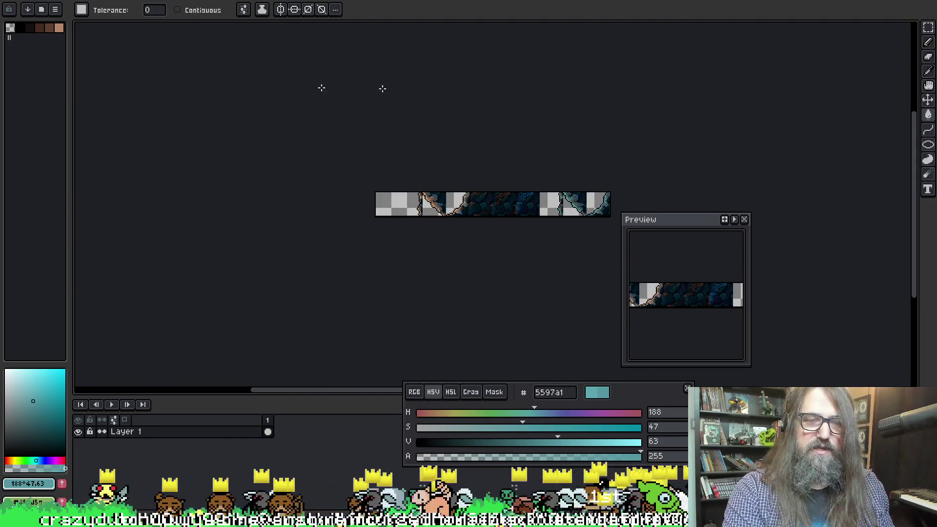
Step: Set the output to spr_park_underground_cave_tileset_spritesheet.png in Tilesets, confirm the overwrite, and export
key("ctrl+alt+shift+s")
left_click(768, 214)
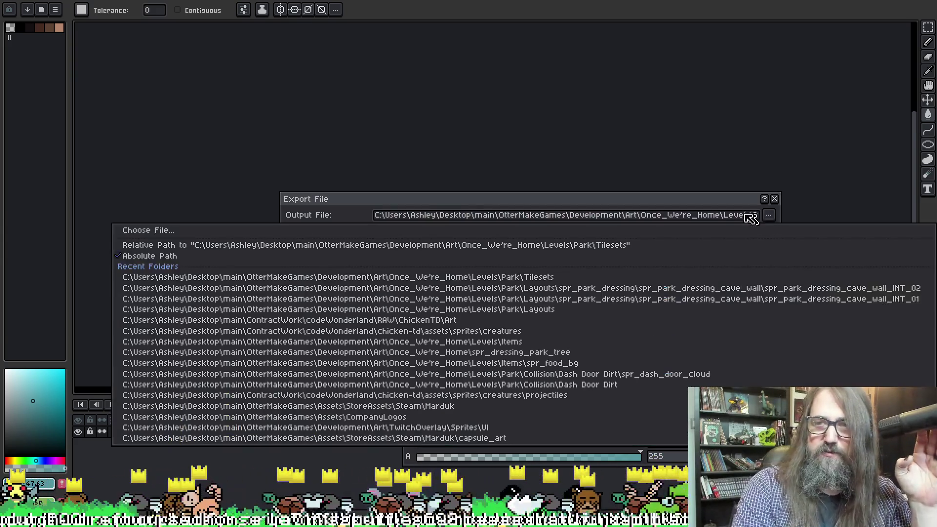
left_click(293, 234)
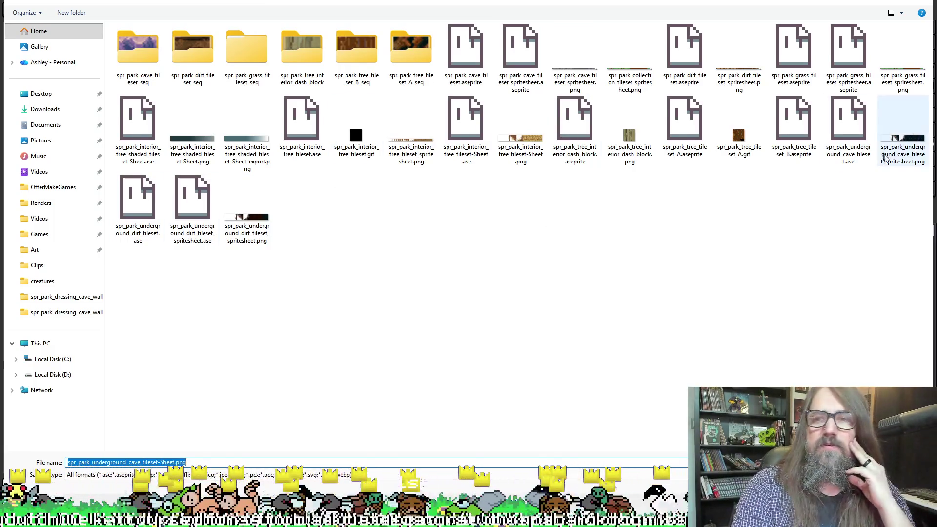
left_click(902, 142)
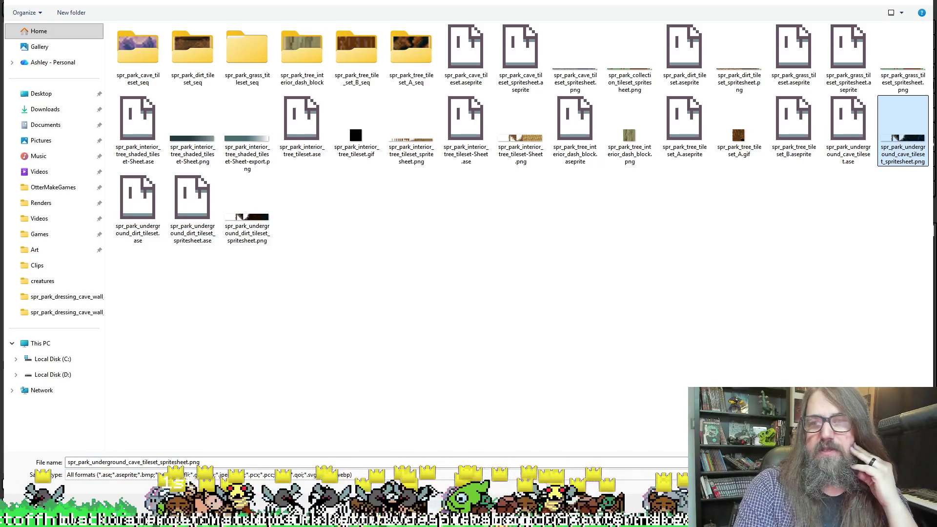
key("Return")
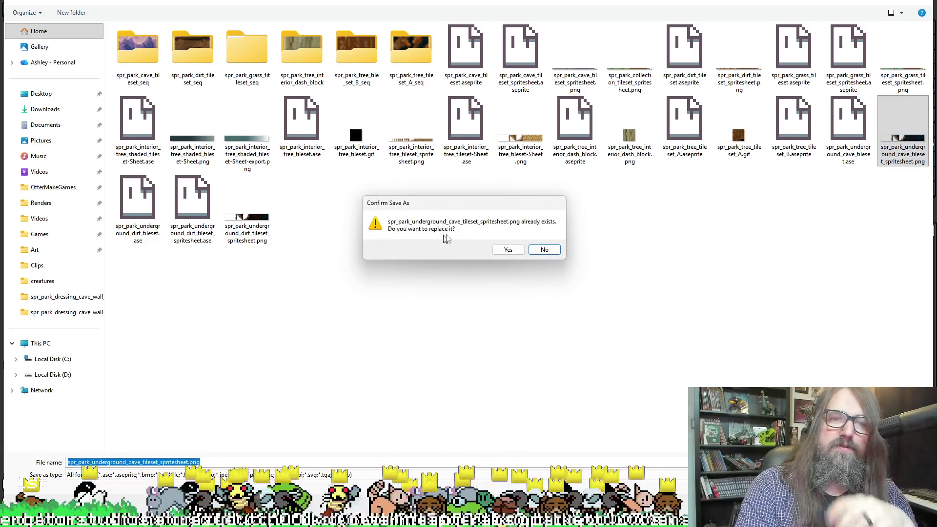
left_click(505, 251)
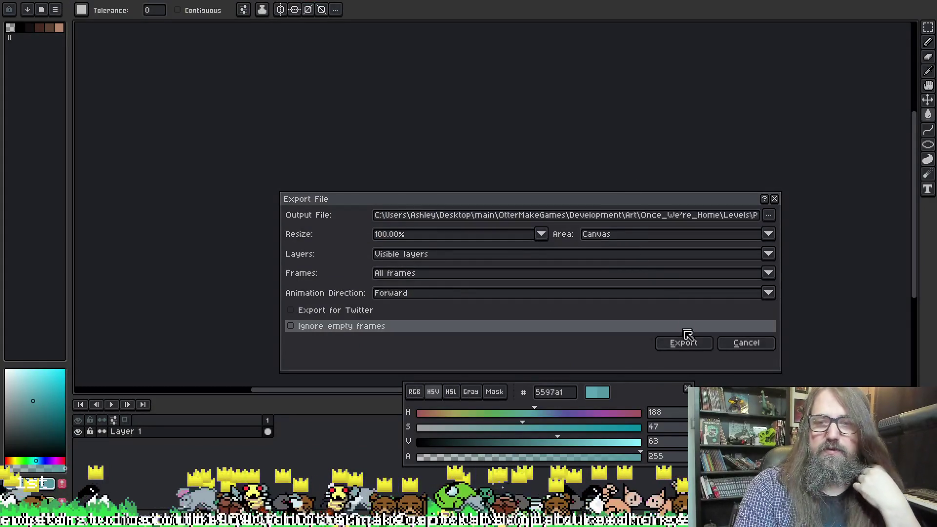
left_click(683, 337)
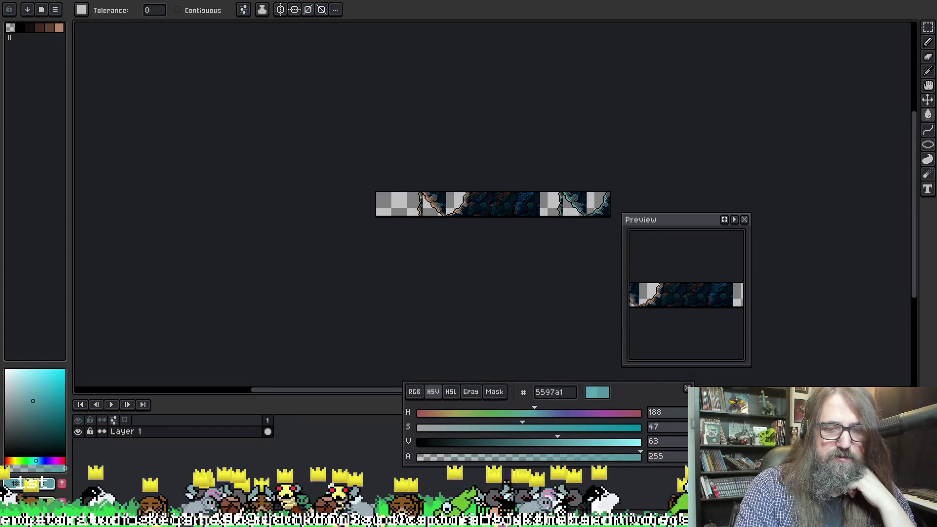
key("alt+Tab")
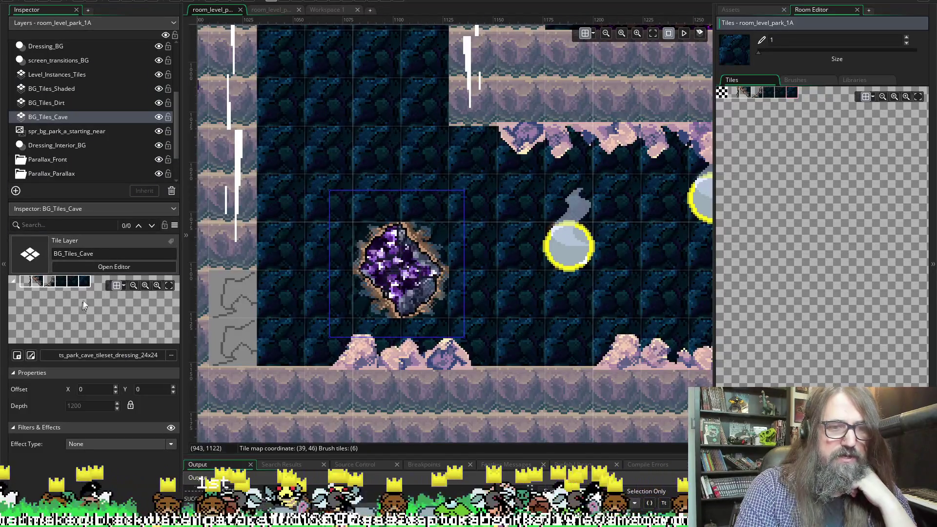
Step: Start a new image import for the BG_Tiles_Cave tileset's sprite from the Park Tilesets folder
left_click(30, 358)
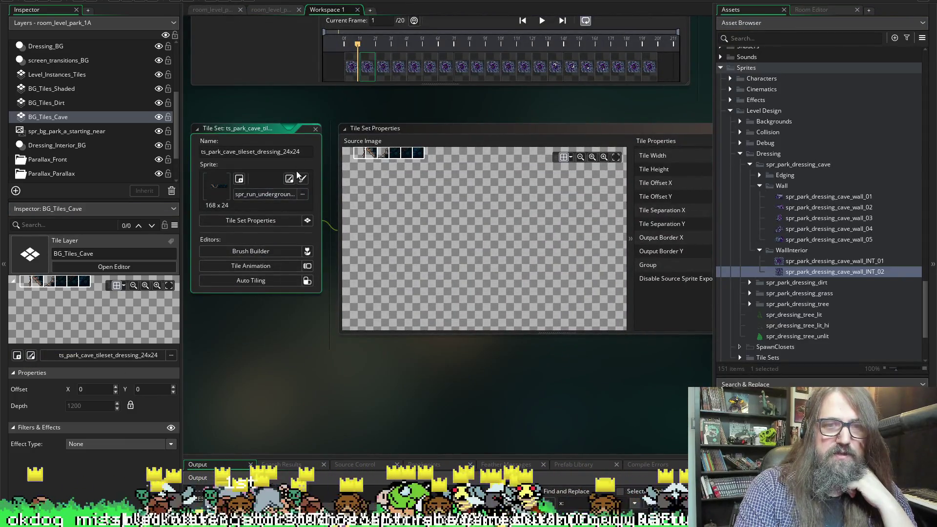
left_click(289, 179)
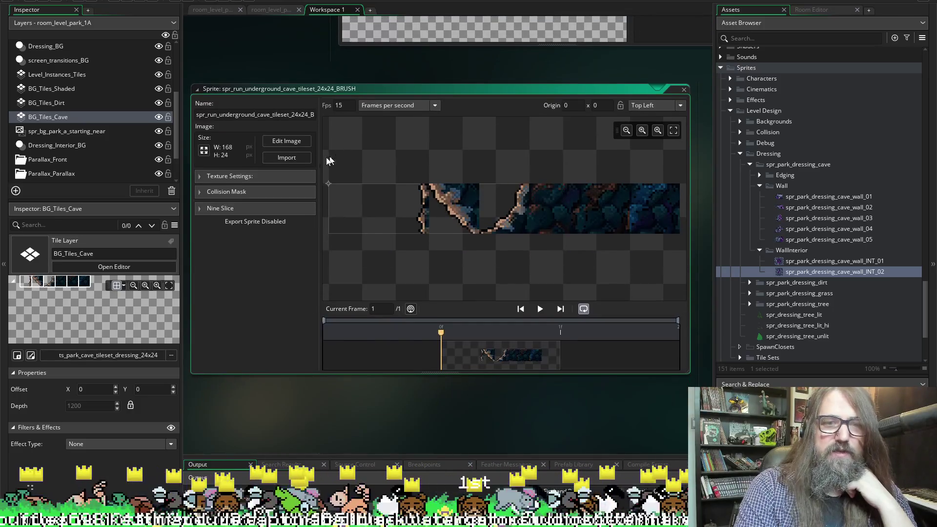
left_click(298, 156)
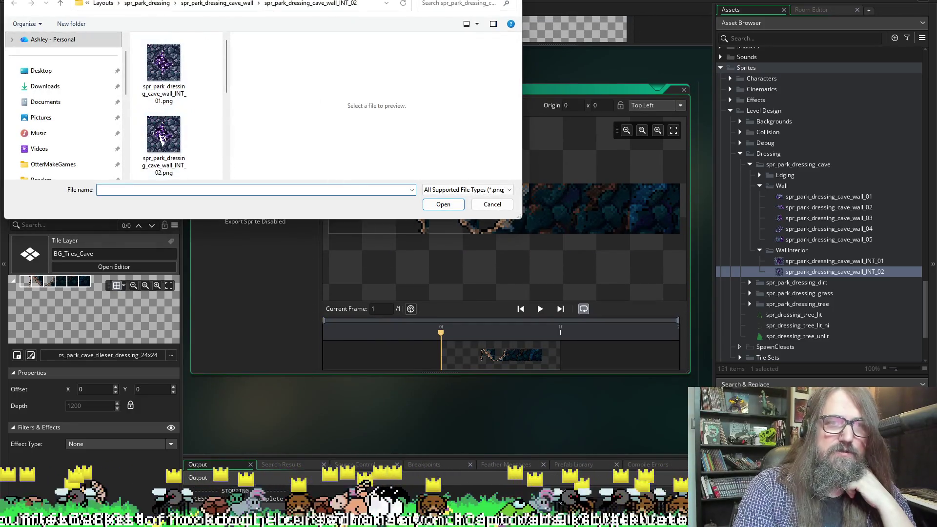
left_click(146, 3)
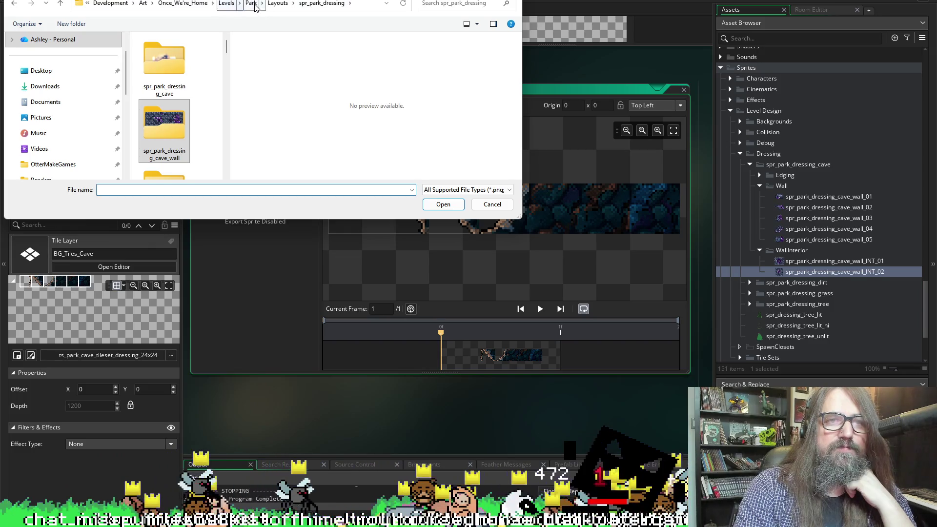
left_click(251, 3)
double_click(161, 54)
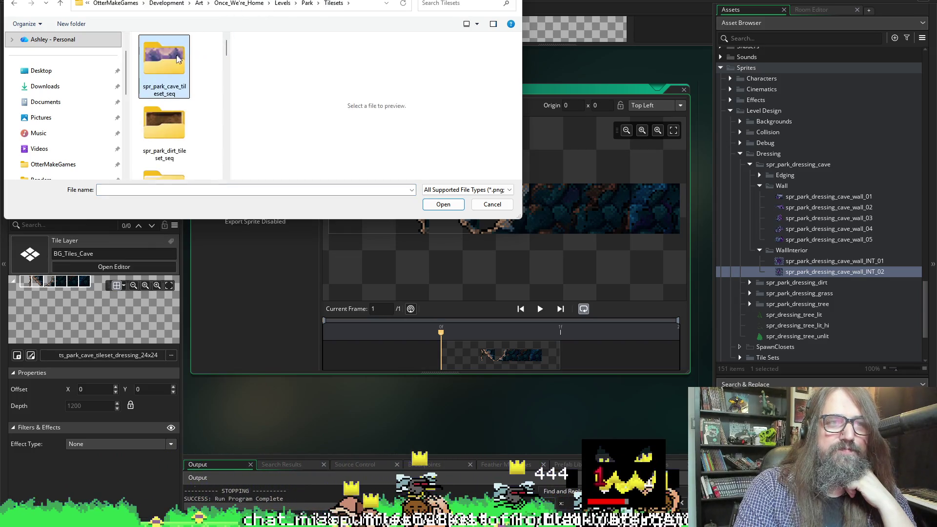
Step: Import the underground cave spritesheet PNG into the sprite, making it 240×24
scroll(172, 103, "down", 1)
double_click(172, 80)
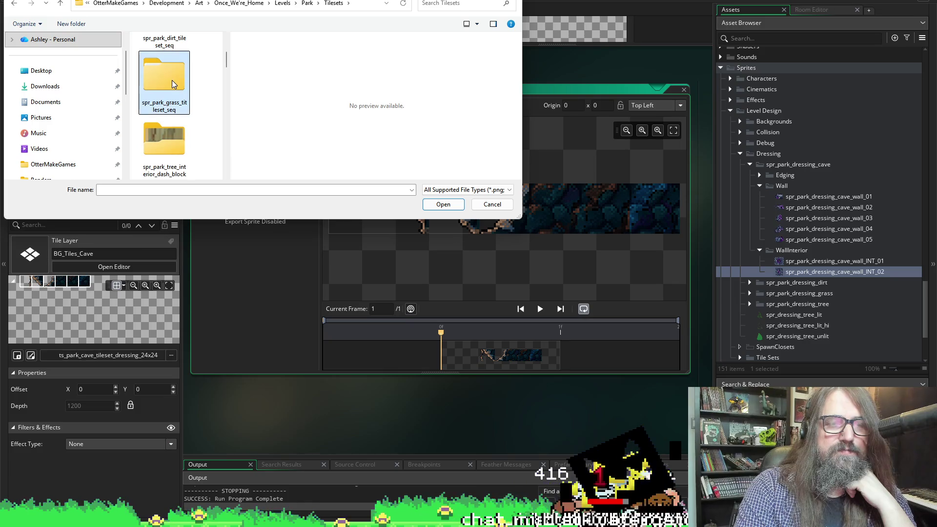
key("BackSpace")
double_click(166, 122)
key("BackSpace")
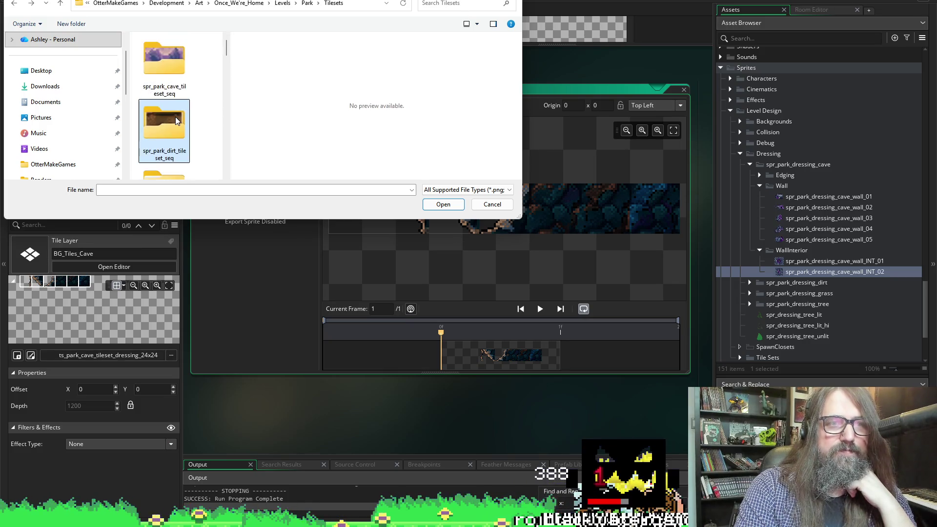
double_click(175, 60)
key("BackSpace")
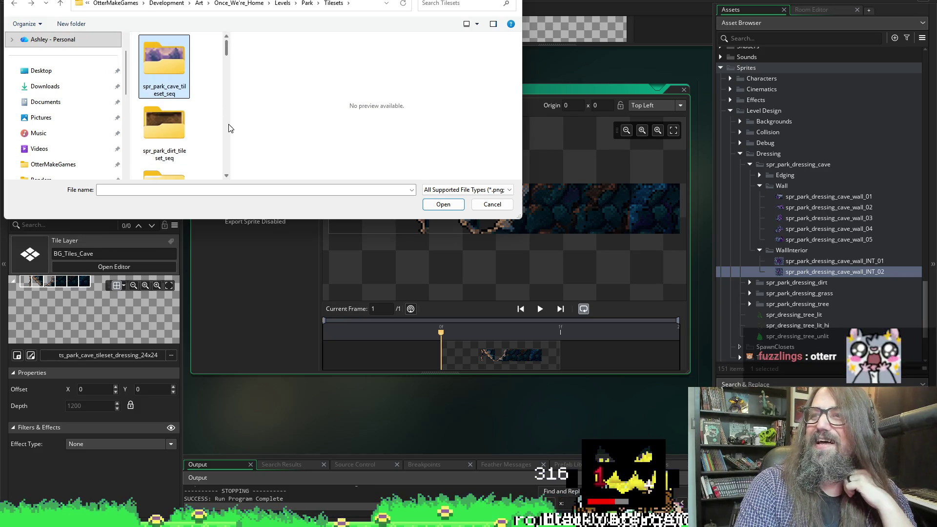
scroll(203, 100, "down", 3)
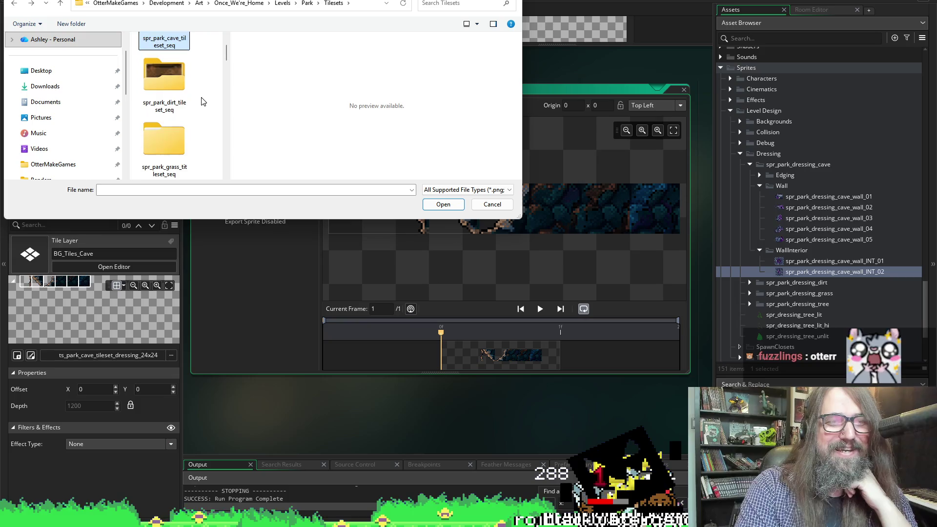
scroll(203, 100, "down", 5)
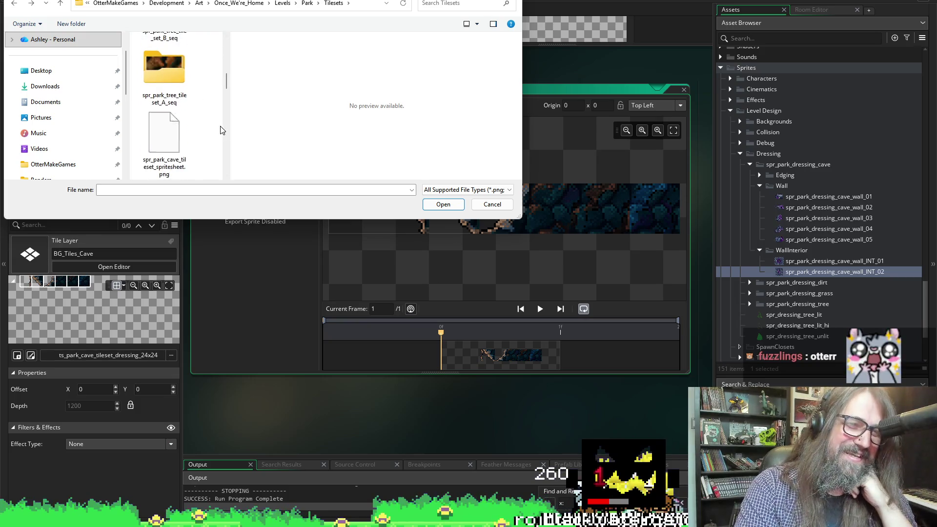
scroll(198, 110, "down", 5)
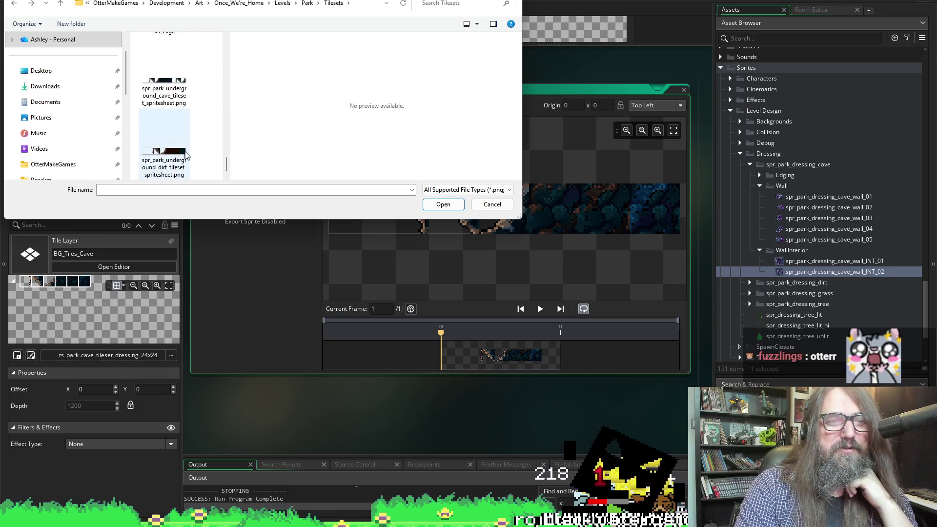
left_click(176, 104)
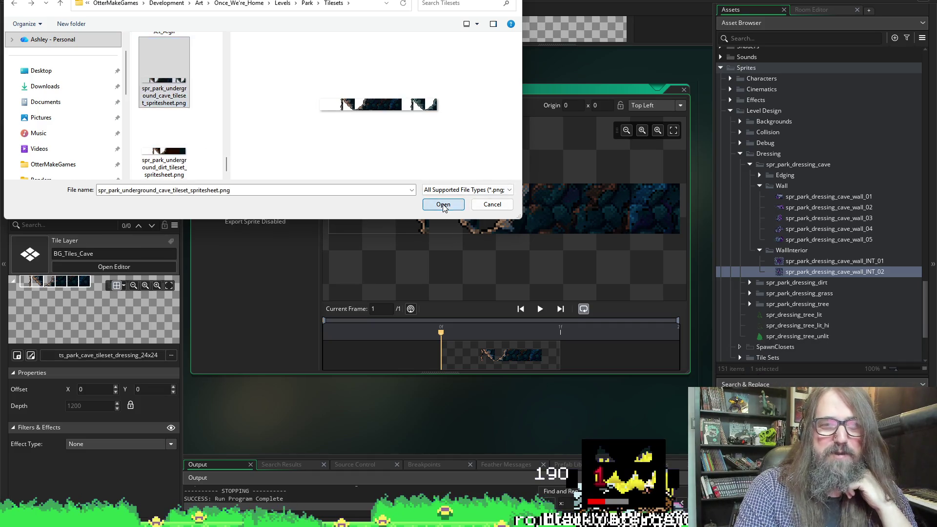
left_click(443, 204)
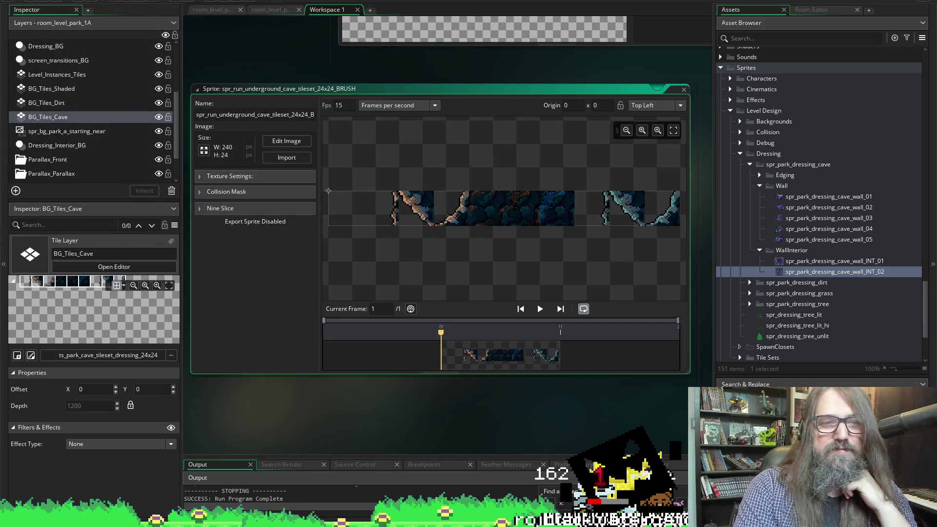
Step: Return to the room_level_park_1A room and pick a cave-edge tile to paint with
left_click(55, 4)
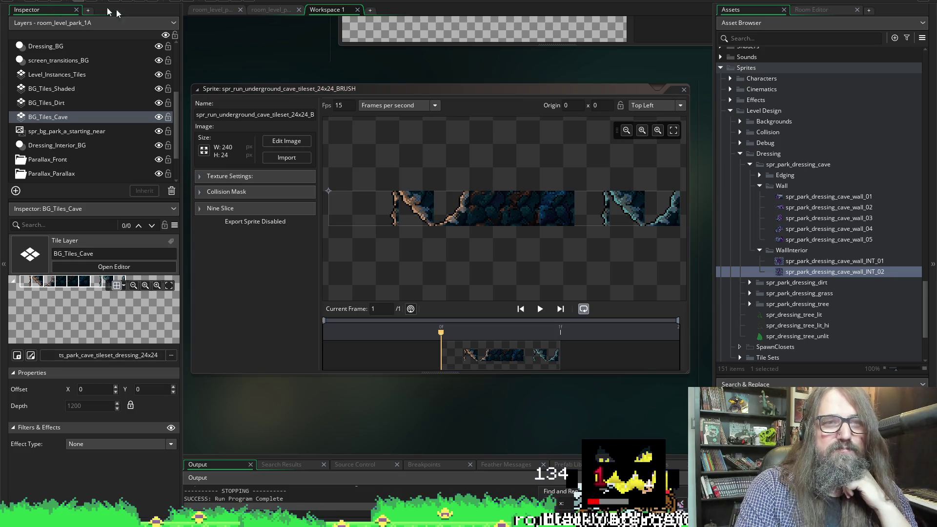
left_click(200, 10)
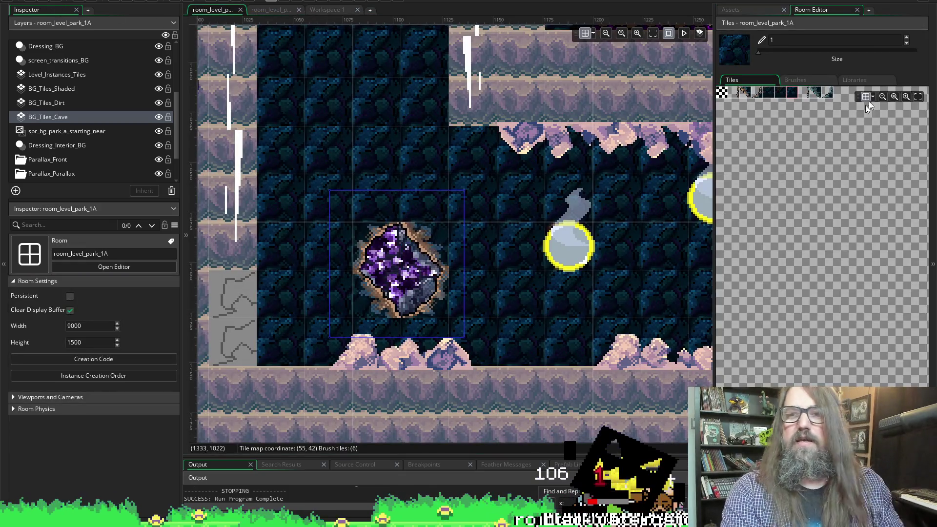
left_click(832, 93)
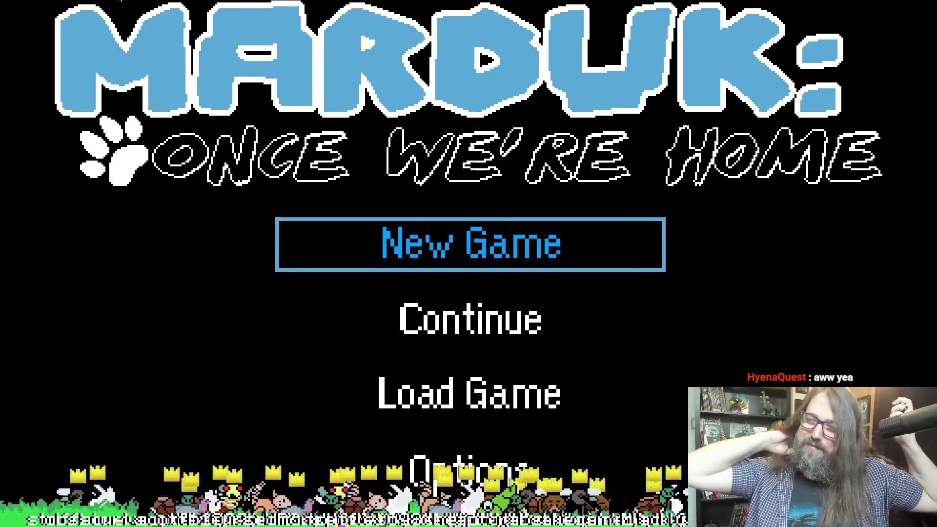
Step: Choose Continue on the title menu to resume the saved game
key("Down")
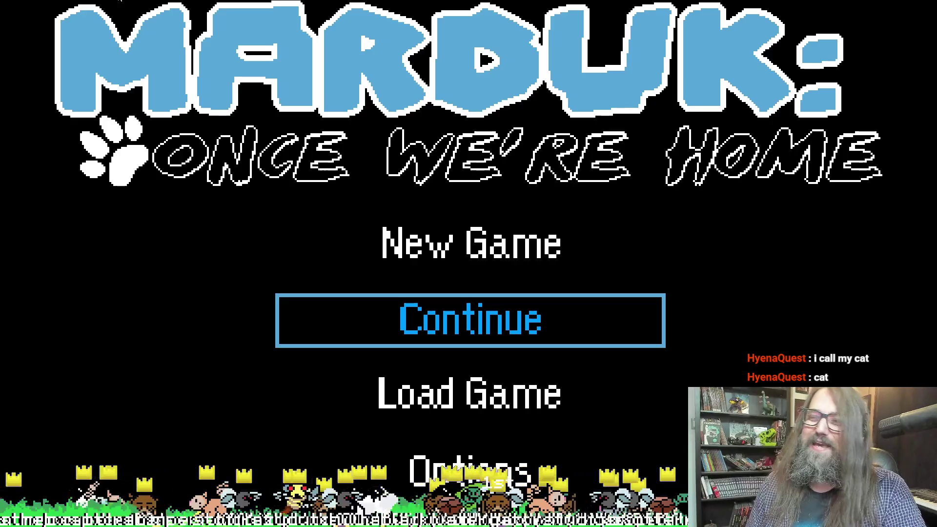
key("Return")
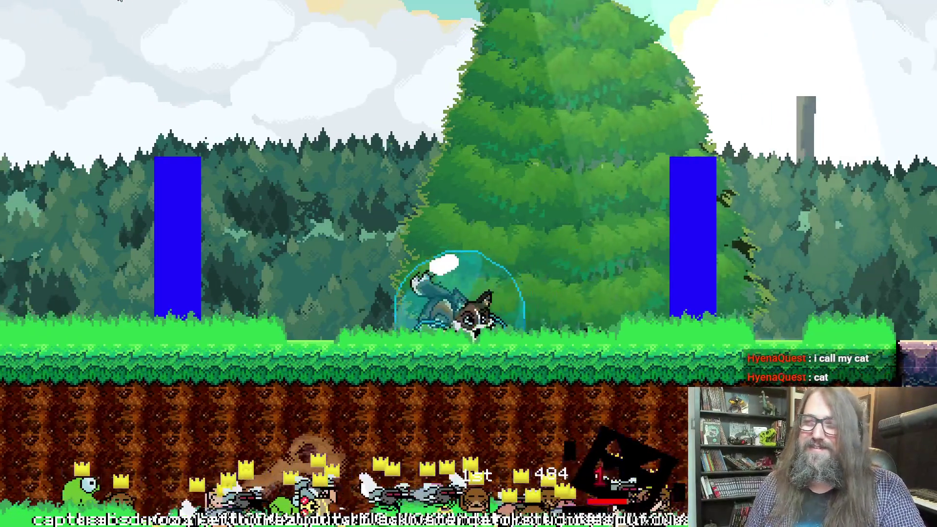